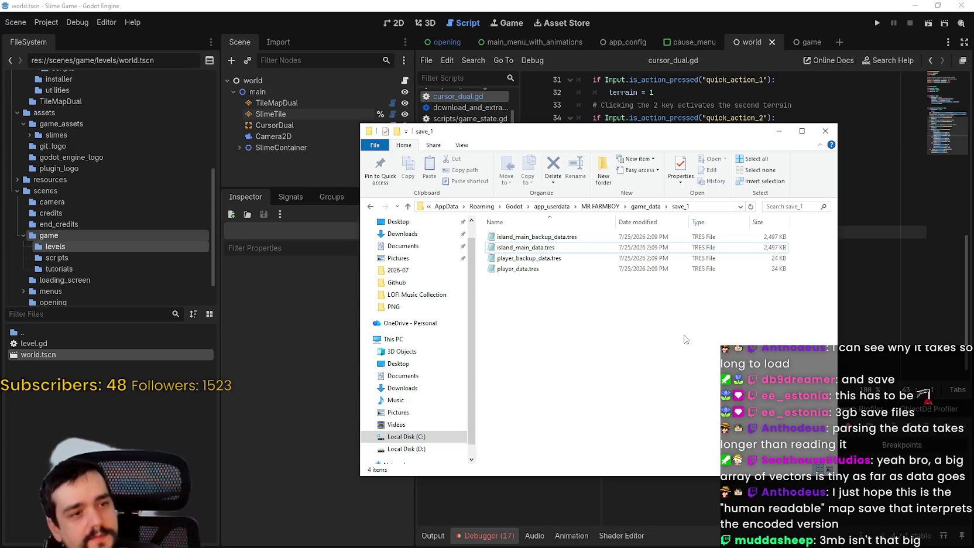
# - Check the sizes of island_main_data.tres and player_backup_data.tres in the save_1 folder
pyautogui.click(532, 248)
pyautogui.click(609, 332)
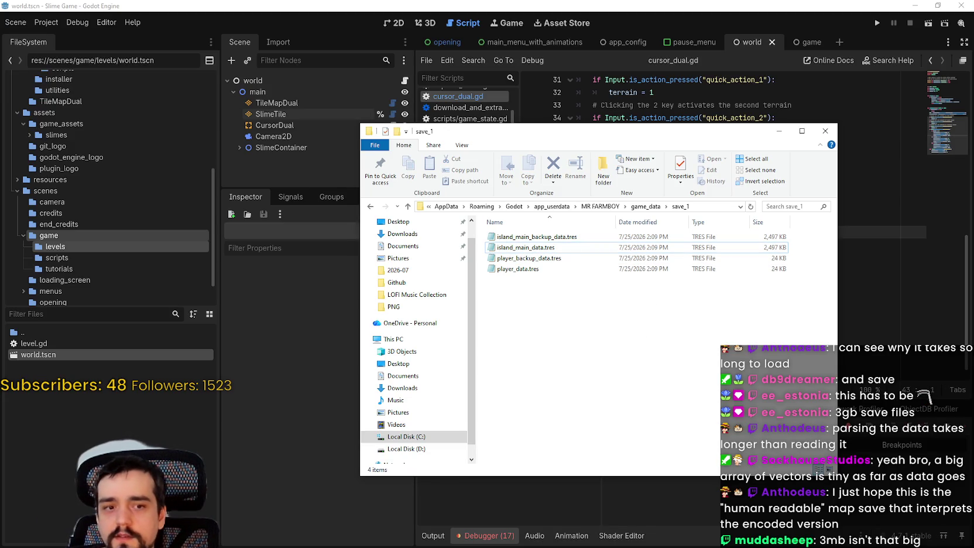
pyautogui.click(527, 259)
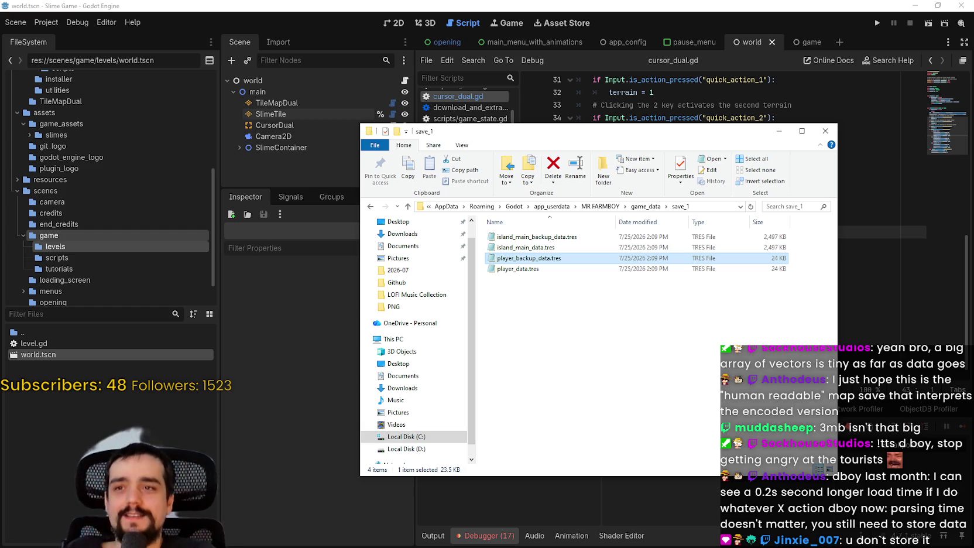
# - Close the save_1 folder window and return to line 46 of cursor_dual.gd
pyautogui.click(825, 130)
pyautogui.click(766, 257)
pyautogui.click(772, 272)
pyautogui.scroll(3, 772, 273)
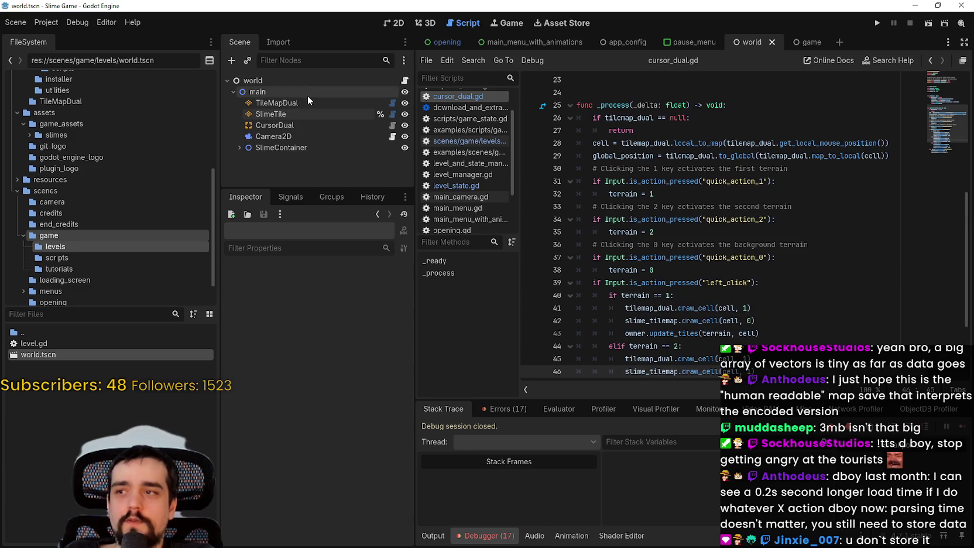
# - Open level.gd and look up the LevelState class definition in level_state.gd
pyautogui.click(405, 80)
pyautogui.rightClick(675, 233)
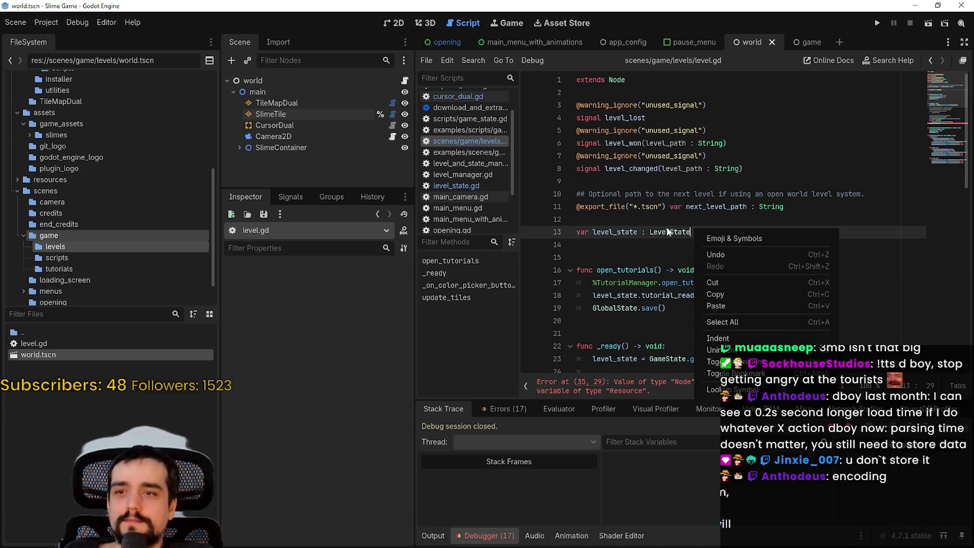
pyautogui.click(726, 390)
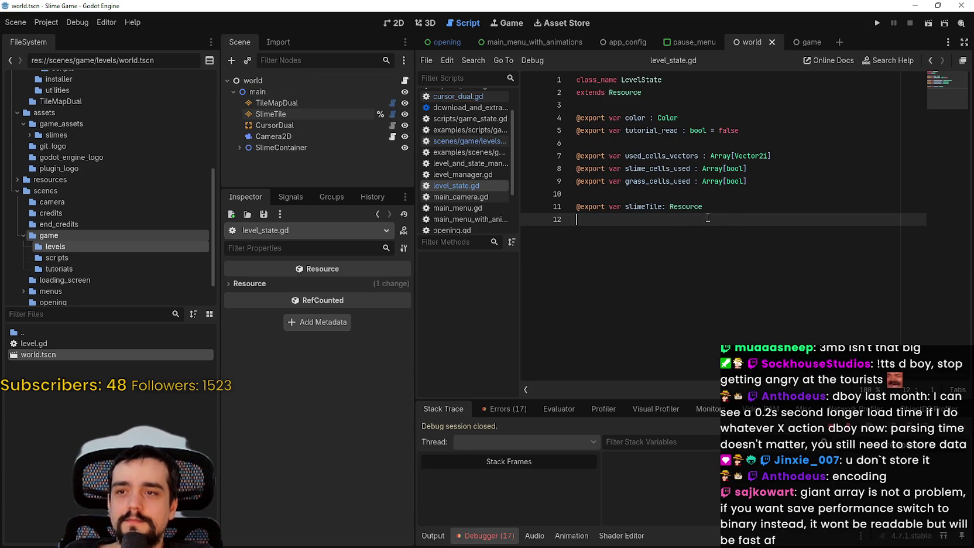
# - Delete the slimeTile Resource export line from level_state.gd and save the script
pyautogui.moveTo(692, 215); pyautogui.dragTo(586, 207)
pyautogui.press('BackSpace')
pyautogui.press('BackSpace')
pyautogui.press('BackSpace')
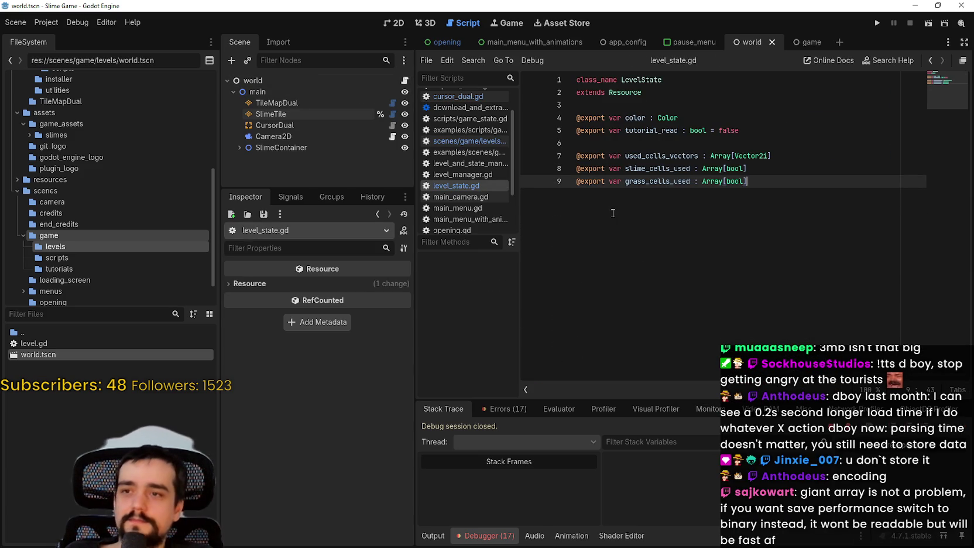
pyautogui.hotkey('ctrl', 's')
pyautogui.press('Return')
pyautogui.click(772, 181)
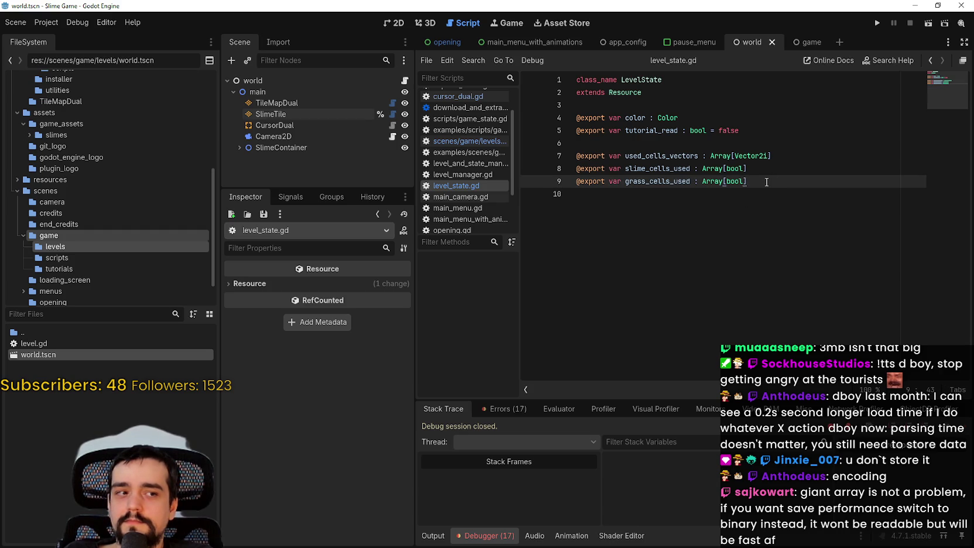
pyautogui.click(767, 206)
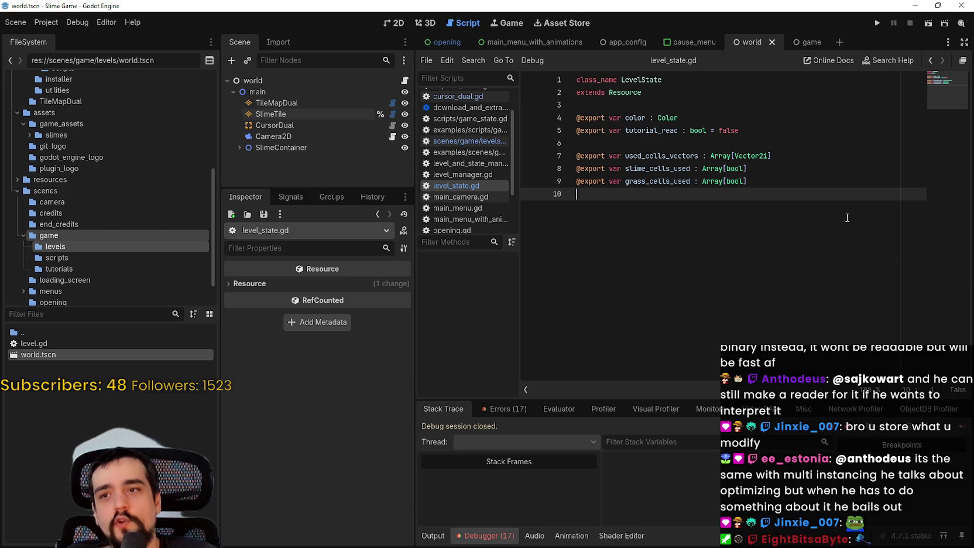
# - Widen the script editor and review the used_cells_vectors, slime_cells_used and grass_cells_used exports
pyautogui.scroll(5, 755, 201)
pyautogui.scroll(1, 729, 315)
pyautogui.moveTo(413, 274); pyautogui.dragTo(267, 274)
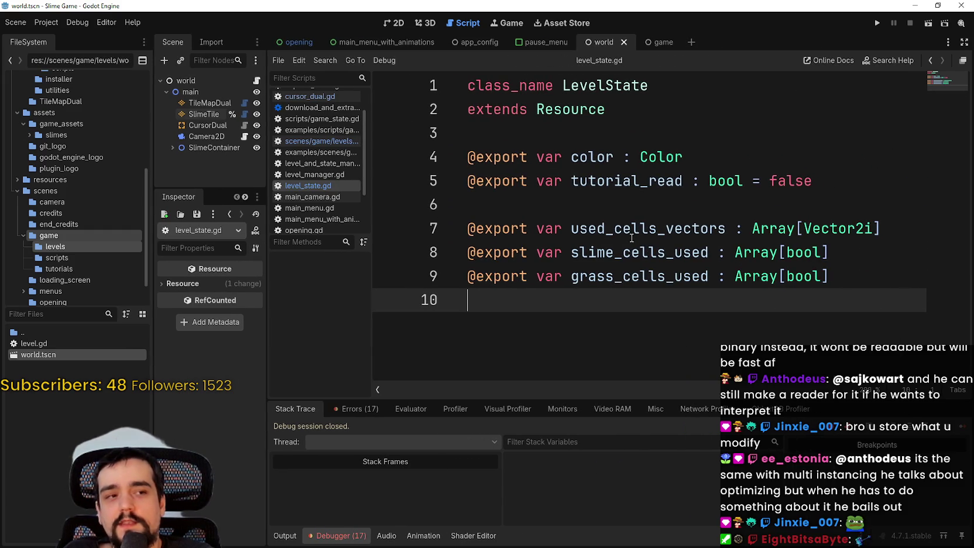
pyautogui.moveTo(896, 277)
pyautogui.mouseDown()
pyautogui.moveTo(760, 276)
pyautogui.moveTo(402, 213)
pyautogui.moveTo(436, 217)
pyautogui.mouseUp()
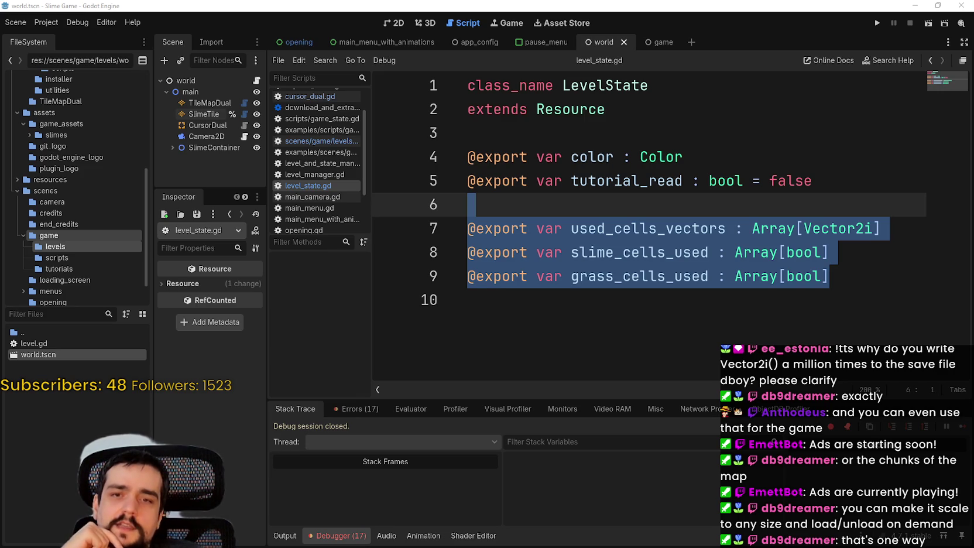
# - Run the game with a new game, find the invalid slimeTile assignment error on line 35, then stop
pyautogui.click(693, 228)
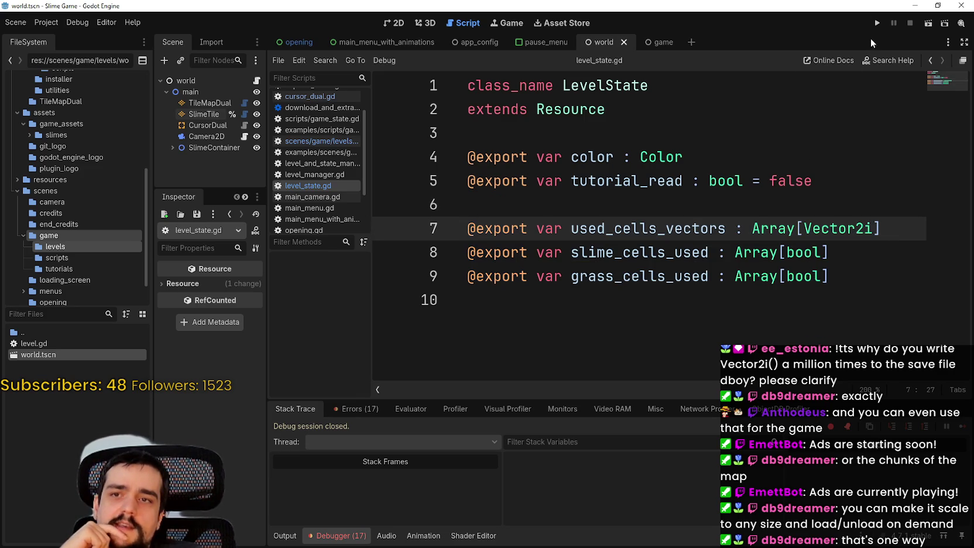
pyautogui.click(879, 22)
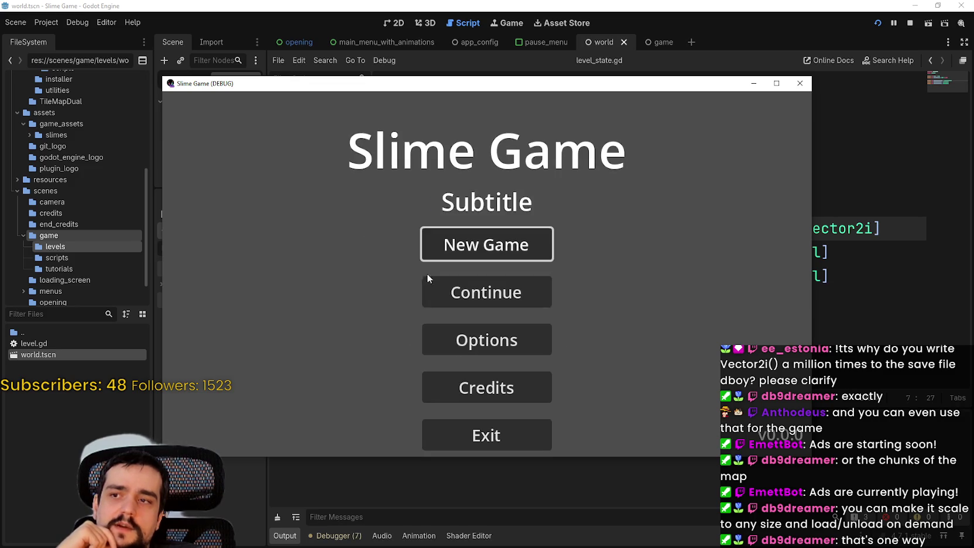
pyautogui.click(484, 289)
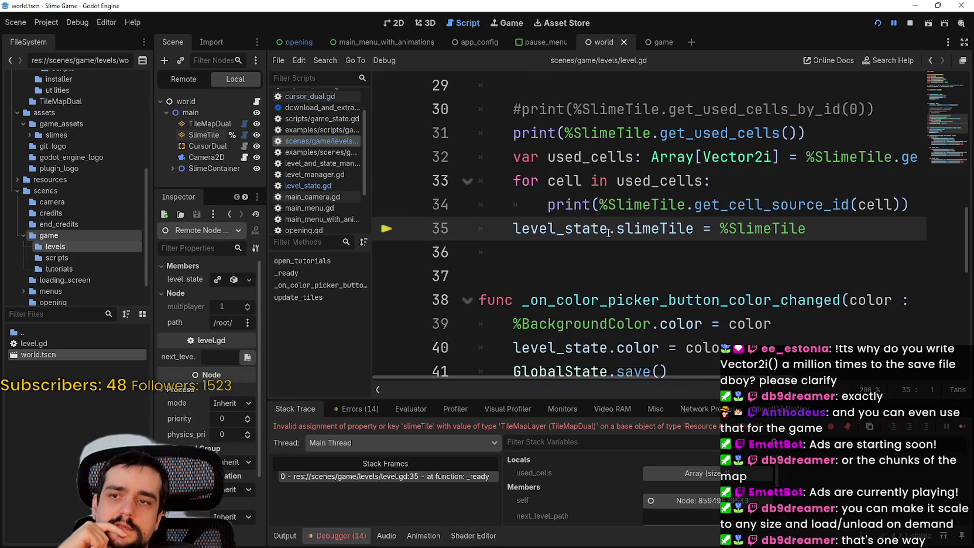
pyautogui.scroll(1, 679, 264)
pyautogui.click(816, 297)
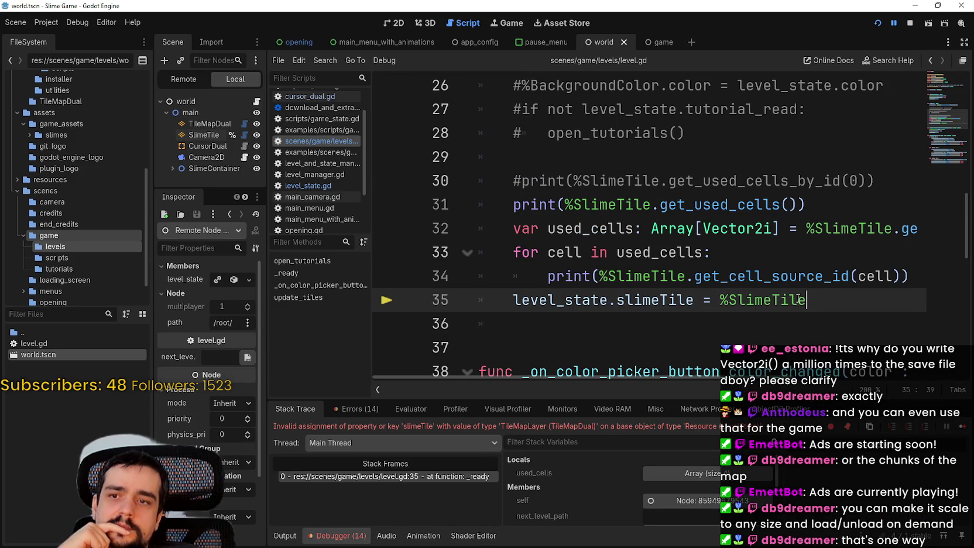
pyautogui.click(908, 22)
# - Check the LevelState definition in level_state.gd, then return to level.gd
pyautogui.click(648, 300)
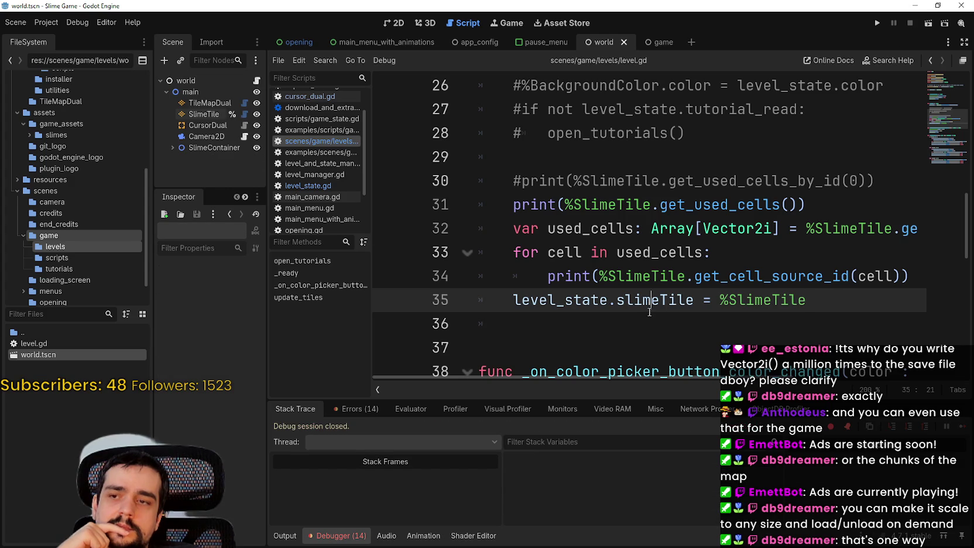
pyautogui.keyDown('ctrl'); pyautogui.scroll(-5, 648, 300); pyautogui.keyUp('ctrl')
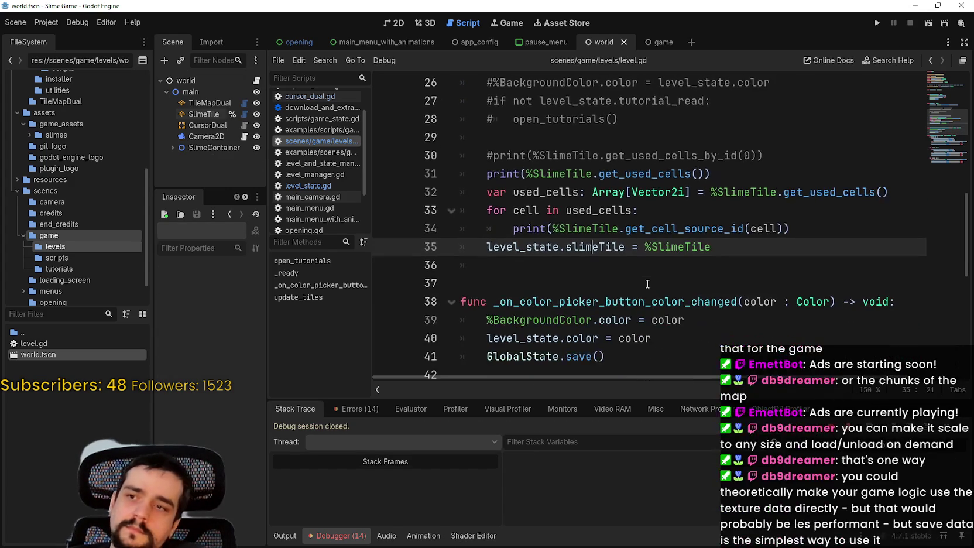
pyautogui.scroll(5, 574, 245)
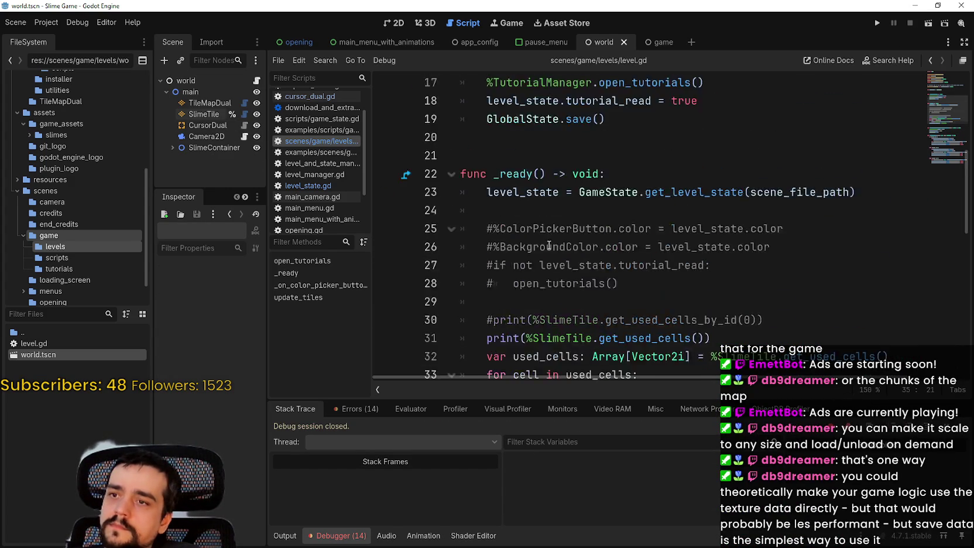
pyautogui.scroll(2, 574, 245)
pyautogui.rightClick(606, 139)
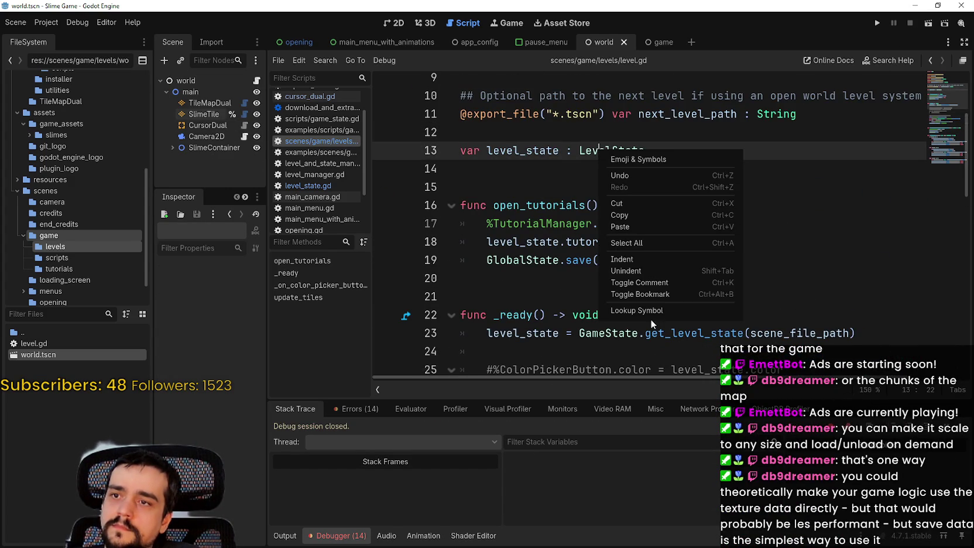
pyautogui.click(652, 311)
pyautogui.click(605, 269)
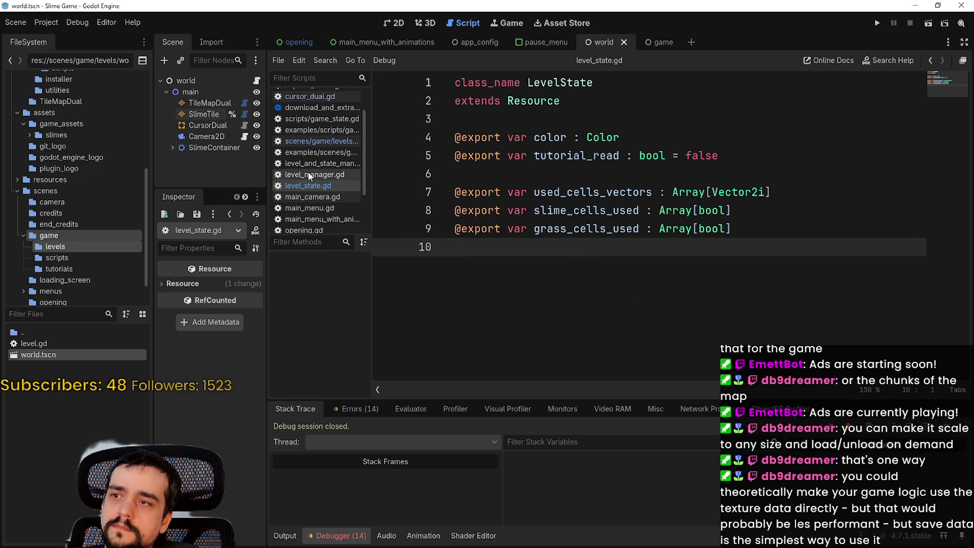
pyautogui.hotkey('alt', 'Left')
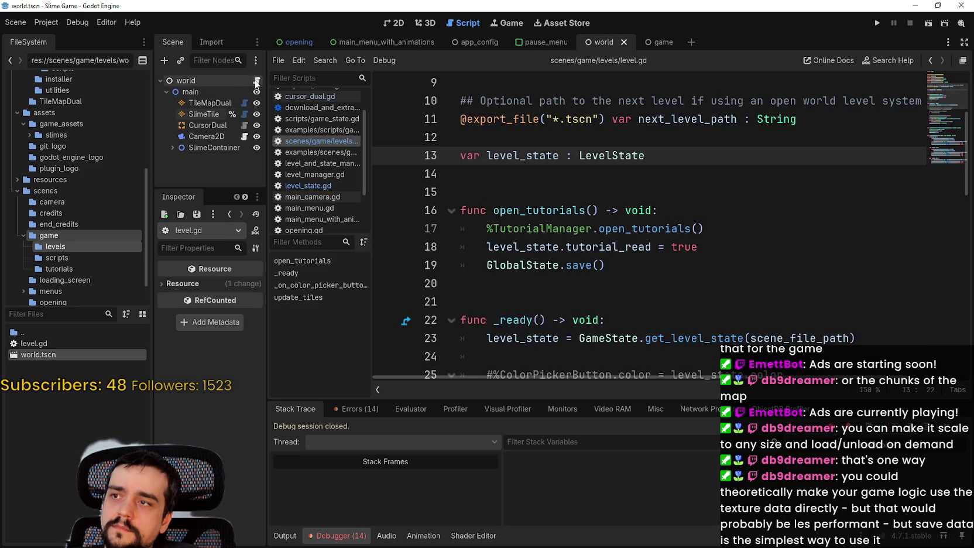
# - Comment out the level_state.slimeTile = %SlimeTile assignment on line 35 of level.gd
pyautogui.scroll(-4, 604, 240)
pyautogui.scroll(-8, 603, 240)
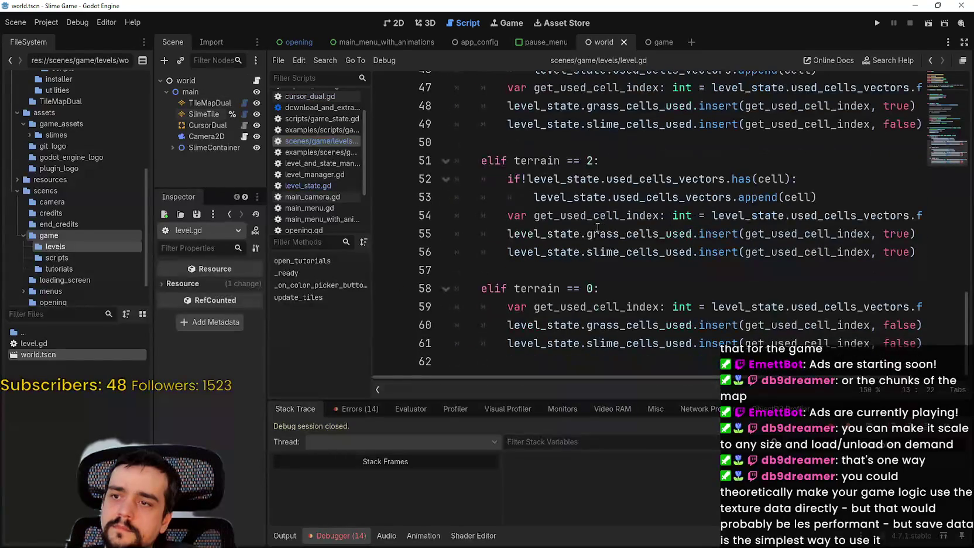
pyautogui.scroll(5, 486, 152)
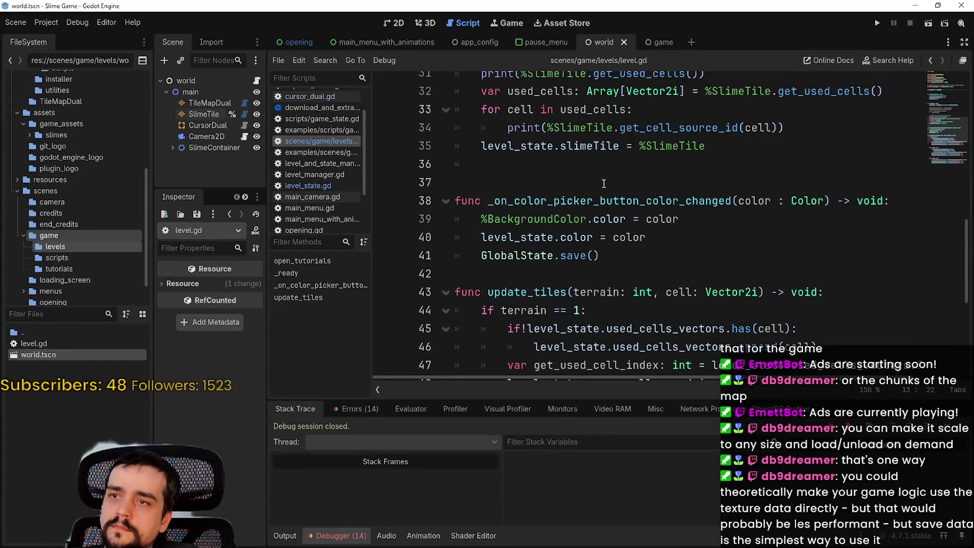
pyautogui.click(481, 148)
pyautogui.hotkey('ctrl', 'k')
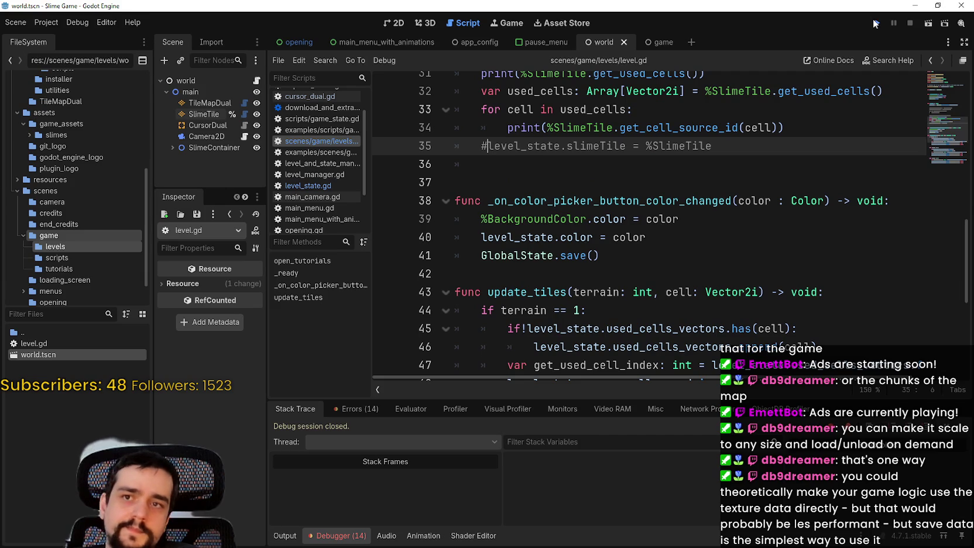
# - Run the game again, start and confirm a New Game, and maximize the game window
pyautogui.click(877, 23)
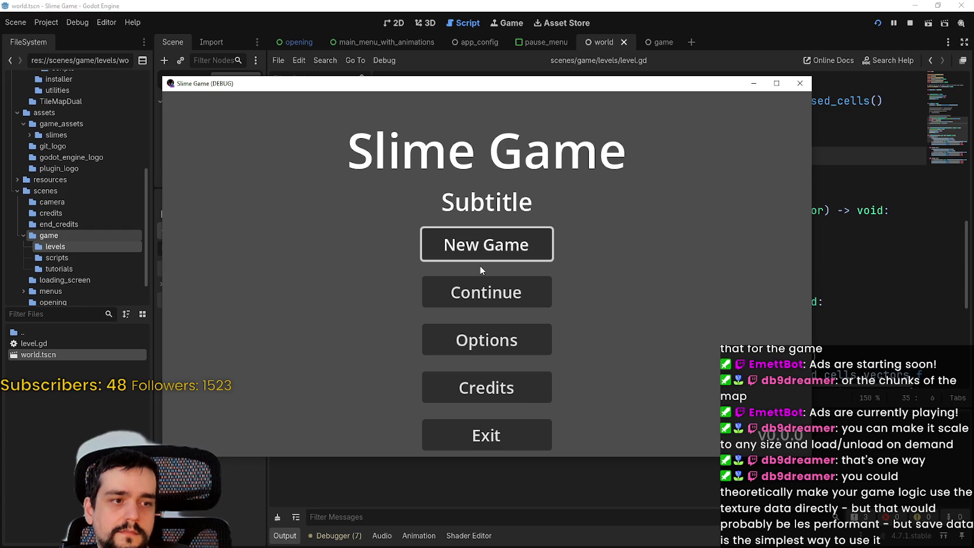
pyautogui.click(513, 259)
pyautogui.click(514, 342)
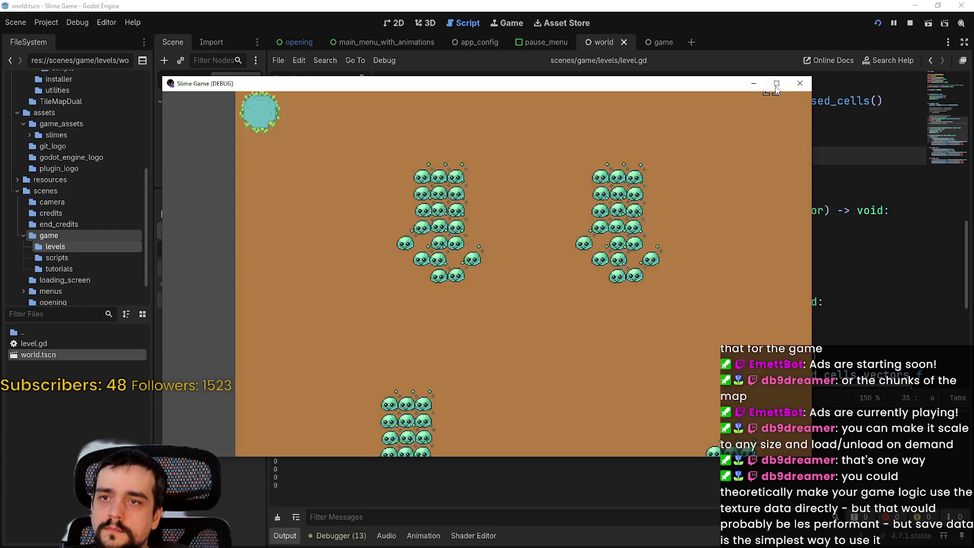
pyautogui.click(775, 85)
# - Paint a grass strip across the map and a water strip just below it
pyautogui.click(402, 316)
pyautogui.moveTo(474, 317)
pyautogui.mouseDown()
pyautogui.moveTo(304, 316)
pyautogui.moveTo(676, 318)
pyautogui.mouseUp()
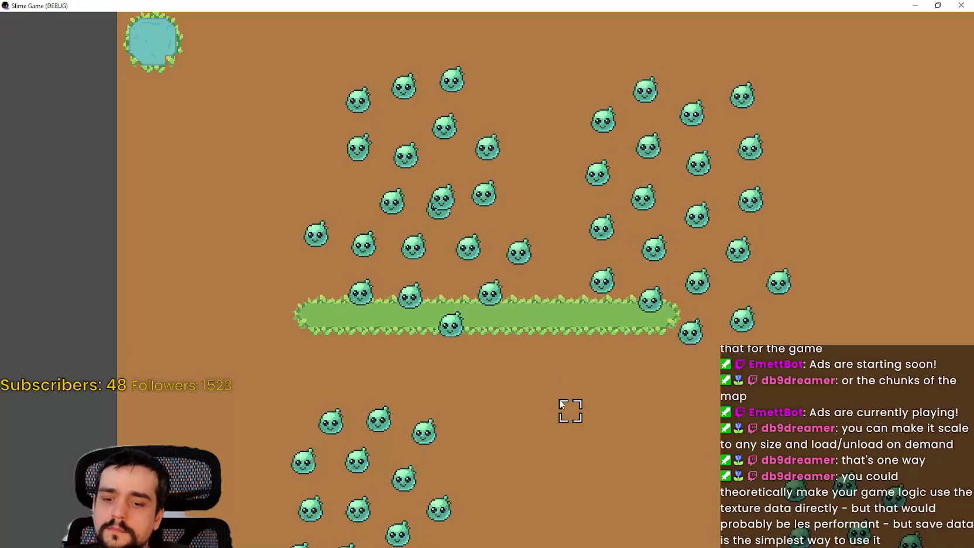
pyautogui.moveTo(301, 363)
pyautogui.mouseDown()
pyautogui.moveTo(632, 386)
pyautogui.moveTo(602, 371)
pyautogui.moveTo(664, 359)
pyautogui.moveTo(618, 387)
pyautogui.moveTo(570, 384)
pyautogui.moveTo(576, 391)
pyautogui.mouseUp()
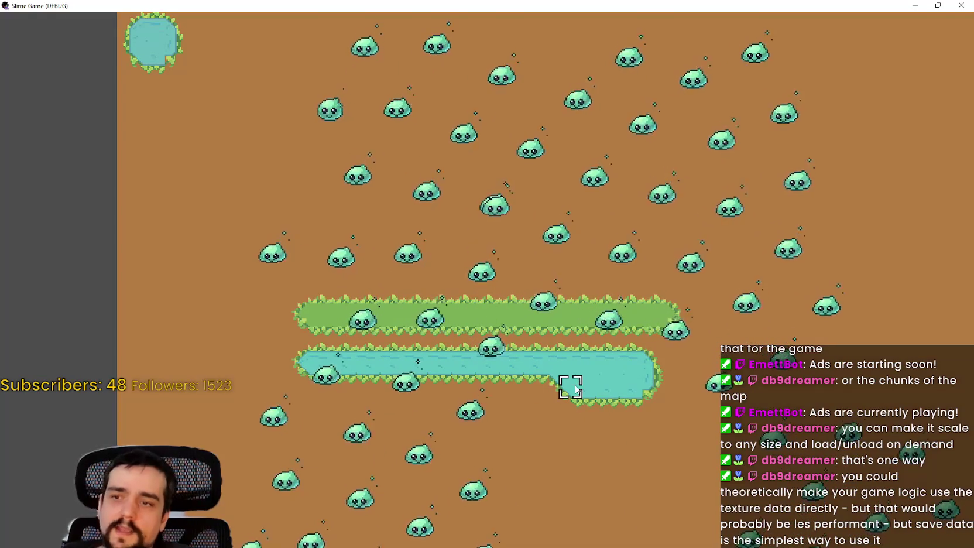
# - Zoom and pan around the level with the scroll wheel and WASD keys
pyautogui.scroll(2, 511, 376)
pyautogui.scroll(-5, 510, 375)
pyautogui.scroll(-4, 648, 396)
pyautogui.scroll(2, 280, 225)
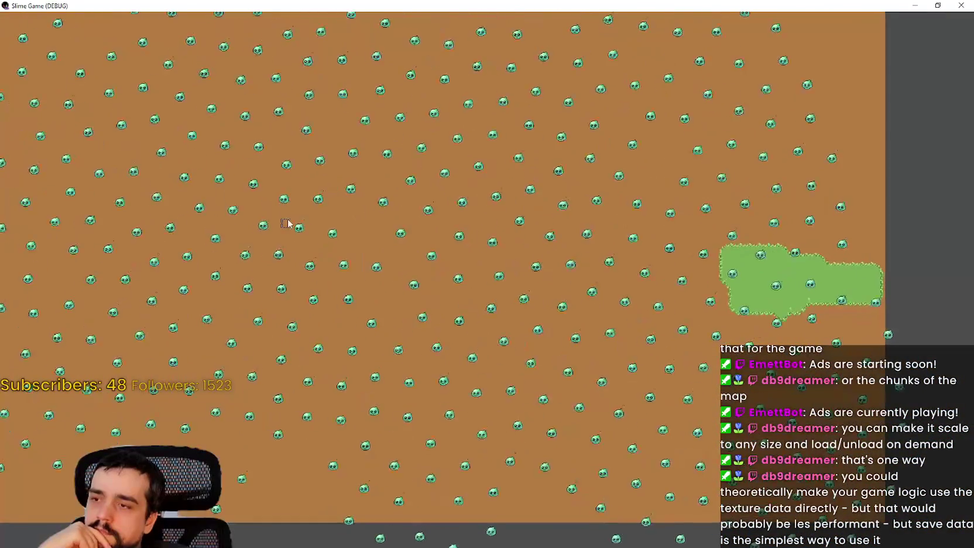
pyautogui.press('a')
pyautogui.press('w')
pyautogui.press('d')
pyautogui.press('s')
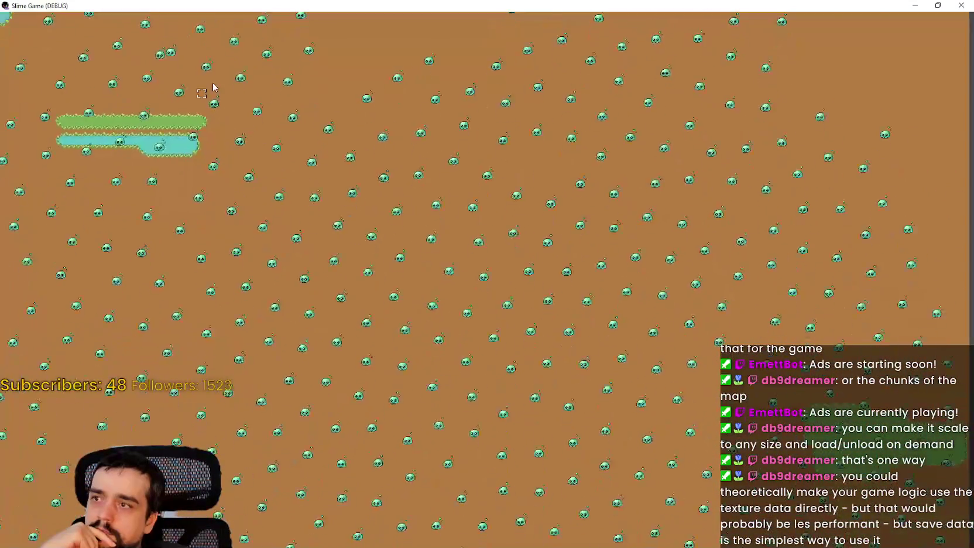
pyautogui.press('a')
pyautogui.press('w')
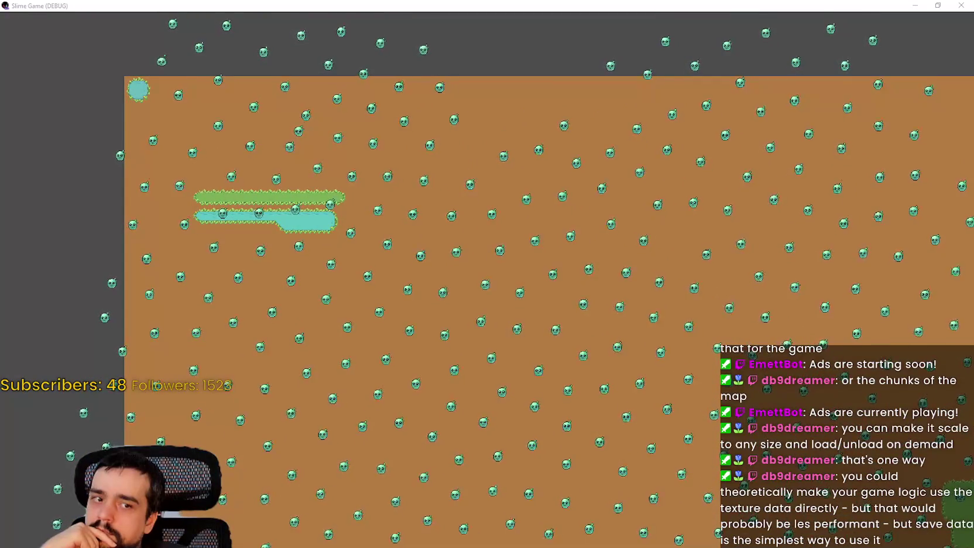
pyautogui.press('d')
pyautogui.press('s')
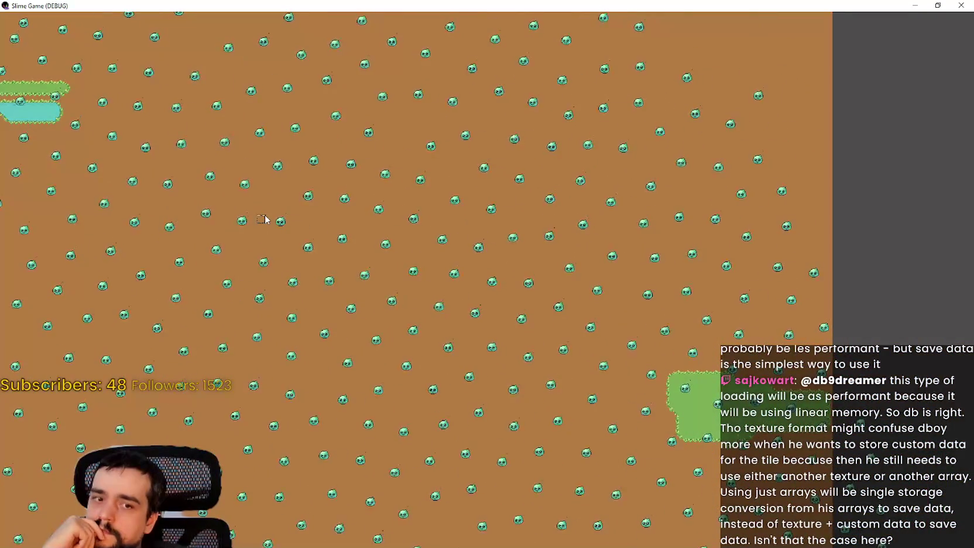
pyautogui.press('w')
pyautogui.press('a')
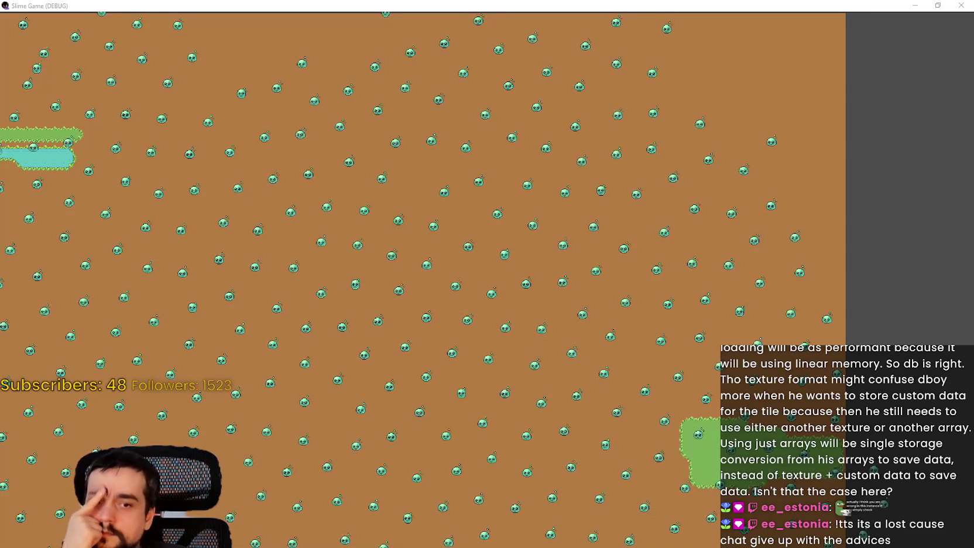
# - Fill in the water strip's missing lower-left corner to complete the rectangle
pyautogui.moveTo(396, 230); pyautogui.dragTo(616, 228)
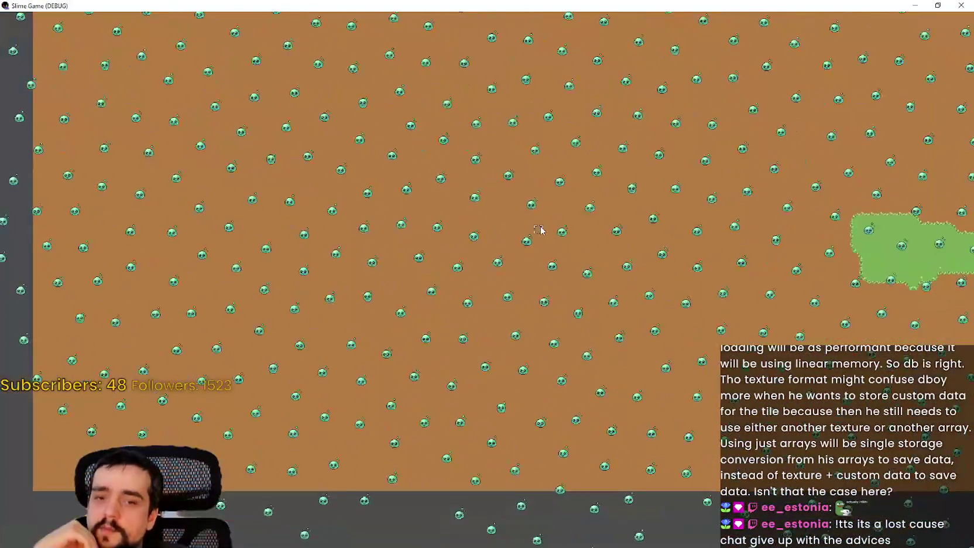
pyautogui.scroll(2, 306, 315)
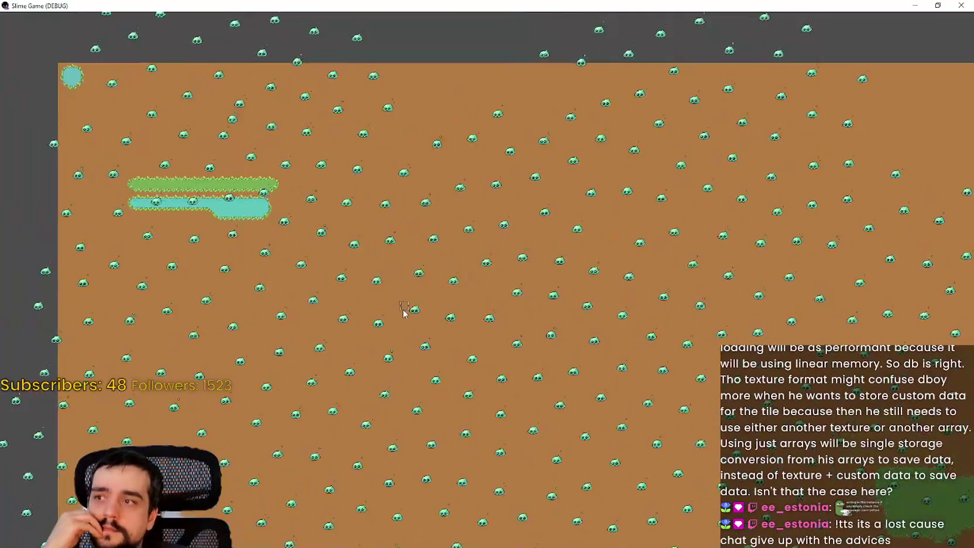
pyautogui.scroll(3, 331, 261)
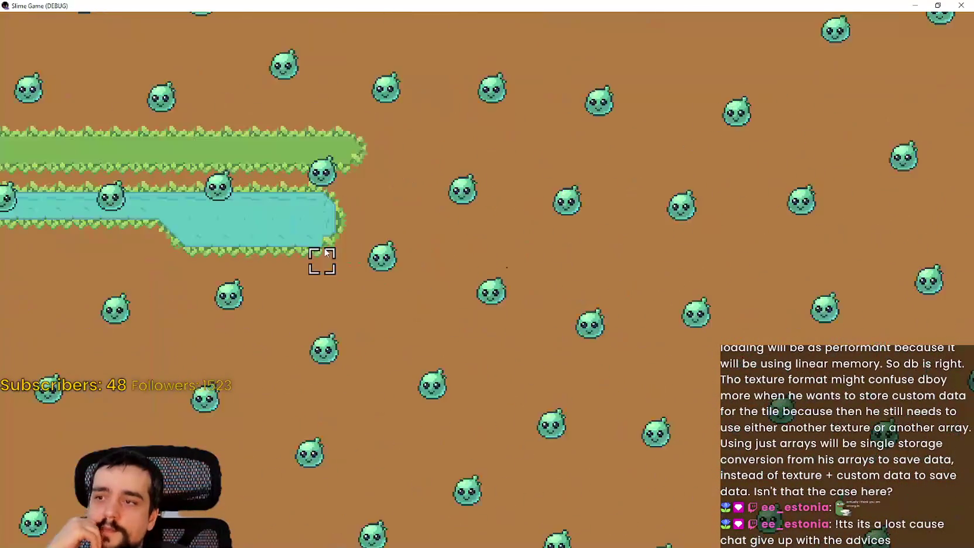
pyautogui.moveTo(501, 297)
pyautogui.mouseDown()
pyautogui.moveTo(530, 325)
pyautogui.moveTo(292, 324)
pyautogui.mouseUp()
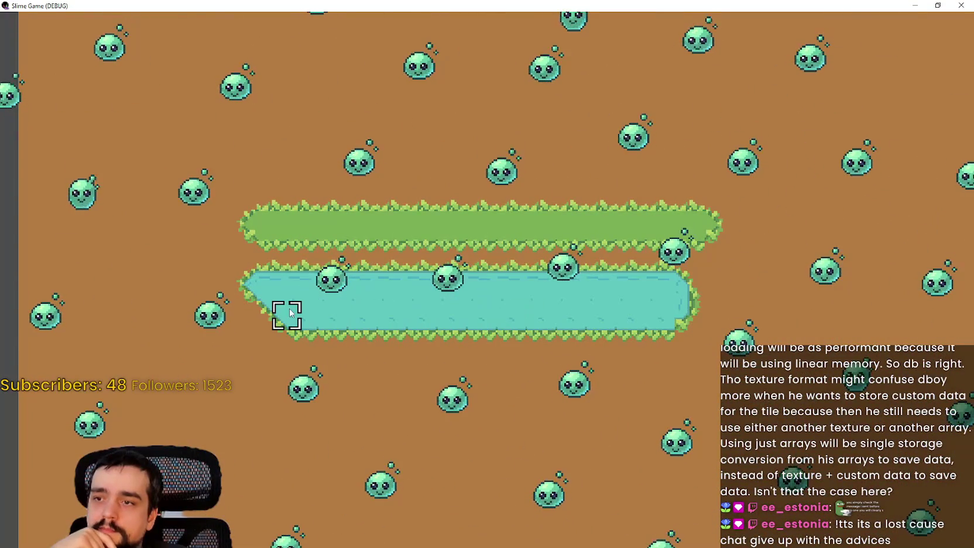
# - Paint more grass to even out the grass strip, then pause the game
pyautogui.scroll(1, 692, 290)
pyautogui.scroll(-3, 692, 311)
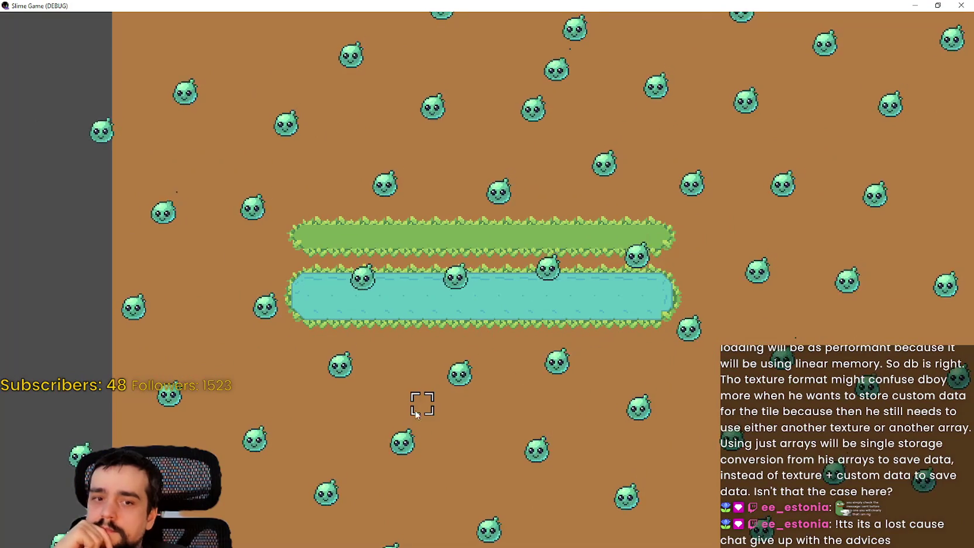
pyautogui.moveTo(635, 211)
pyautogui.mouseDown()
pyautogui.moveTo(659, 211)
pyautogui.moveTo(328, 217)
pyautogui.moveTo(587, 210)
pyautogui.moveTo(615, 235)
pyautogui.mouseUp()
pyautogui.scroll(3, 615, 234)
pyautogui.scroll(-6, 597, 273)
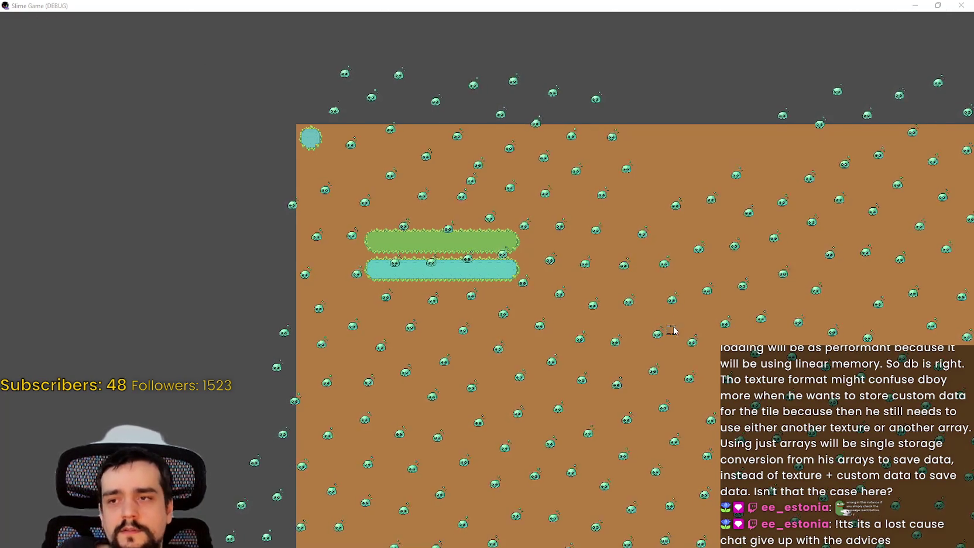
pyautogui.press('Escape')
# - Exit the game with confirmation, then save level.gd at a smaller code text size
pyautogui.click(488, 375)
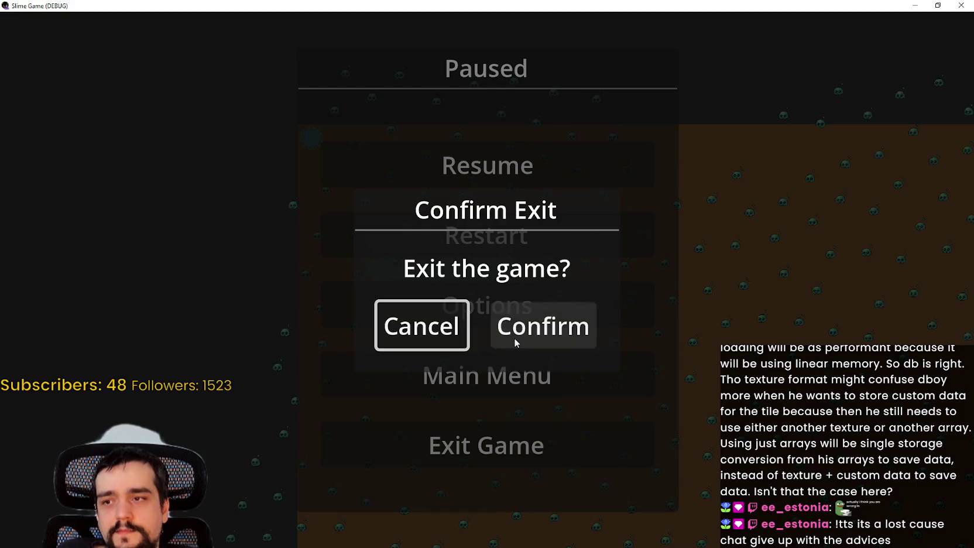
pyautogui.click(514, 343)
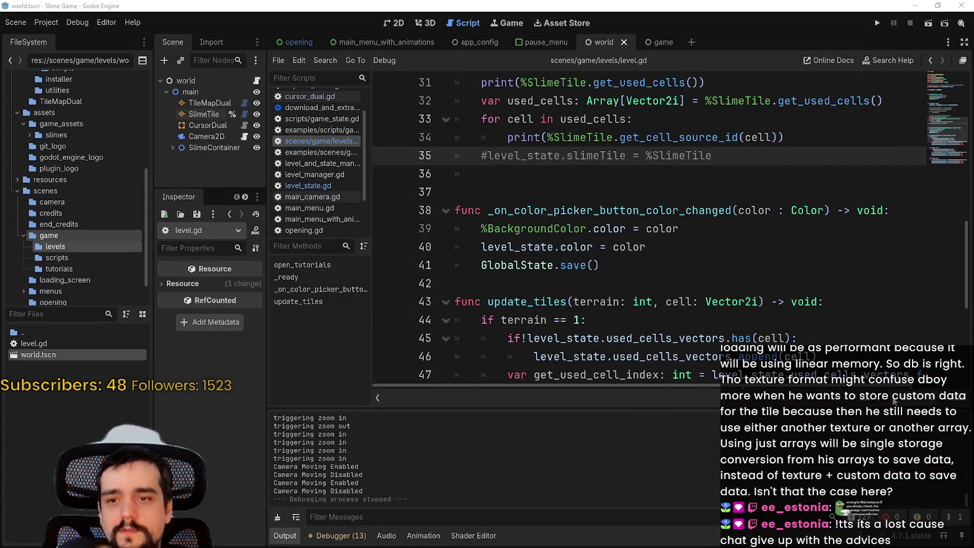
pyautogui.hotkey('ctrl', '-')
pyautogui.click(735, 283)
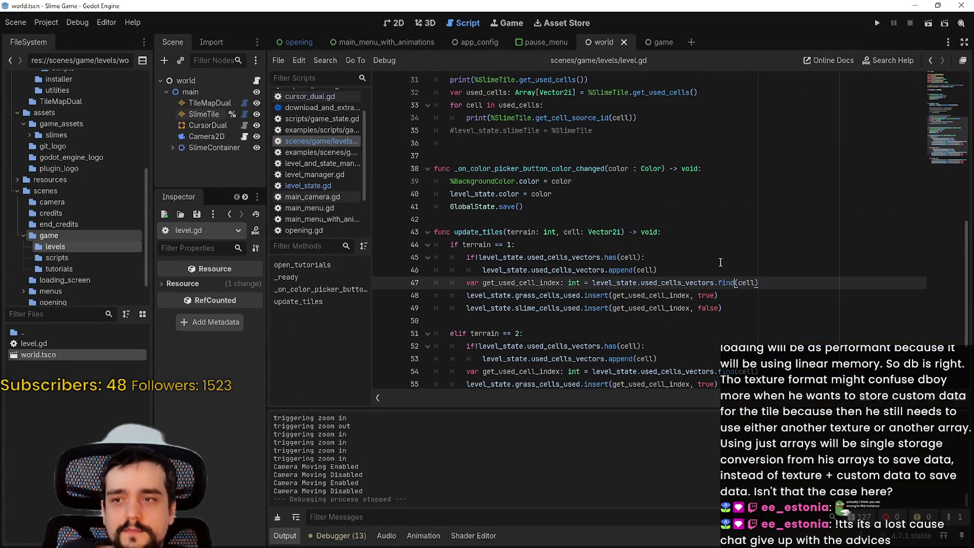
pyautogui.hotkey('ctrl', 's')
# - Switch over to the File Explorer window showing the game_assets folder
pyautogui.click(585, 219)
pyautogui.click(78, 23)
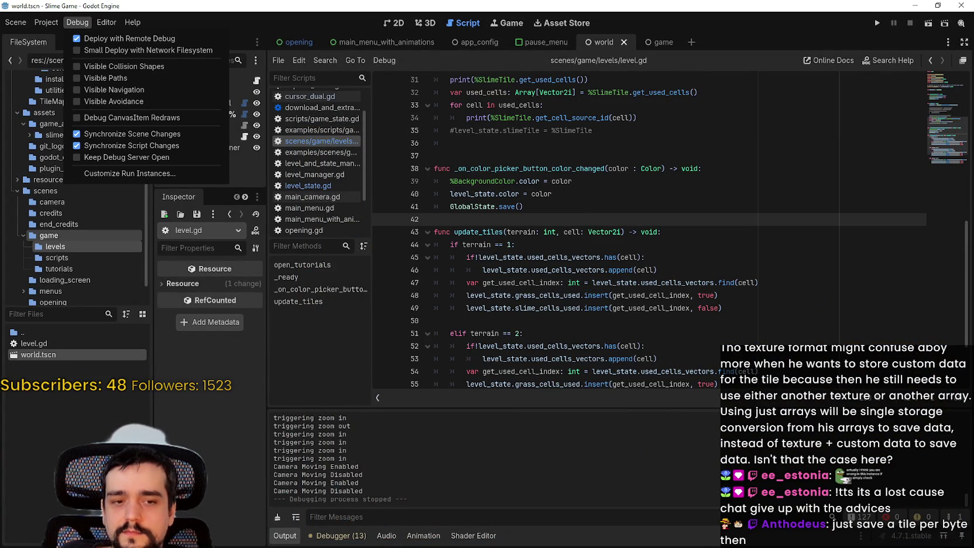
pyautogui.press('Escape')
pyautogui.hotkey('alt', 'Tab')
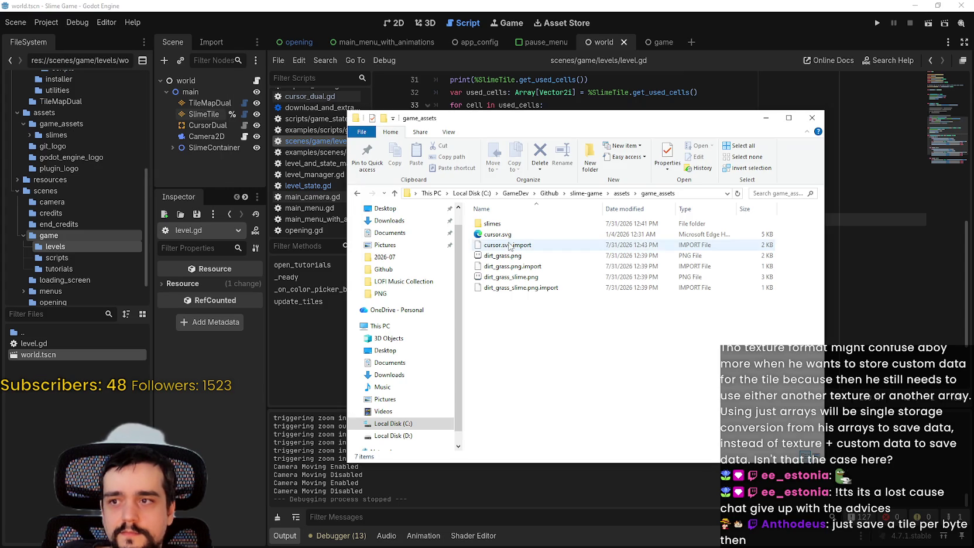
# - Open the Slime Game user data folder and select global_state.tres among its files
pyautogui.click(42, 23)
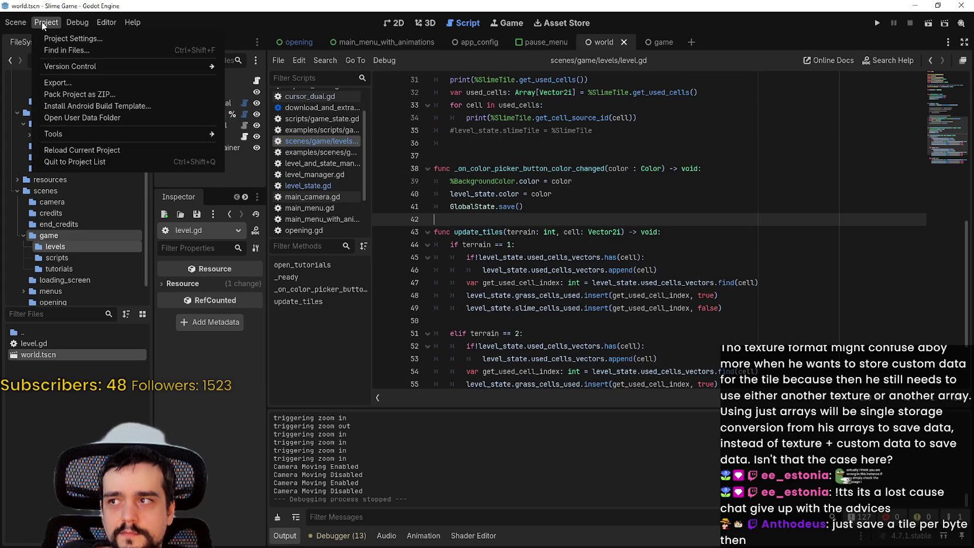
pyautogui.press('Escape')
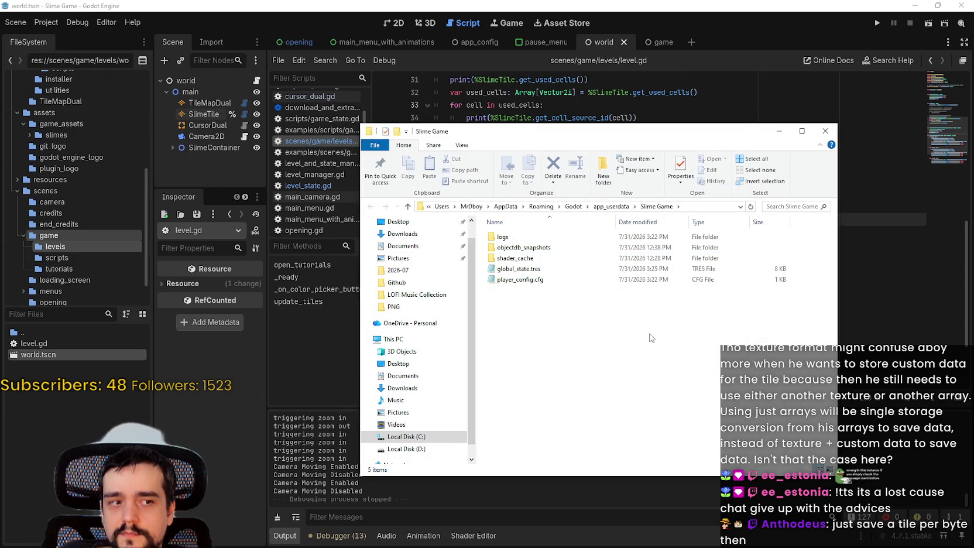
pyautogui.click(534, 271)
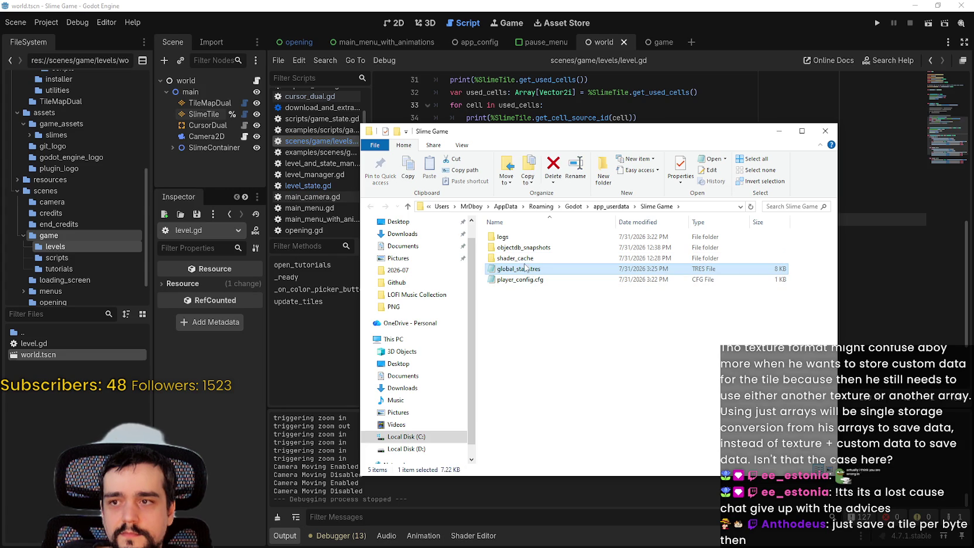
pyautogui.doubleClick(515, 258)
# - Open global_state.tres in Notepad from the Slime Game folder and enlarge the window
pyautogui.click(370, 206)
pyautogui.doubleClick(516, 269)
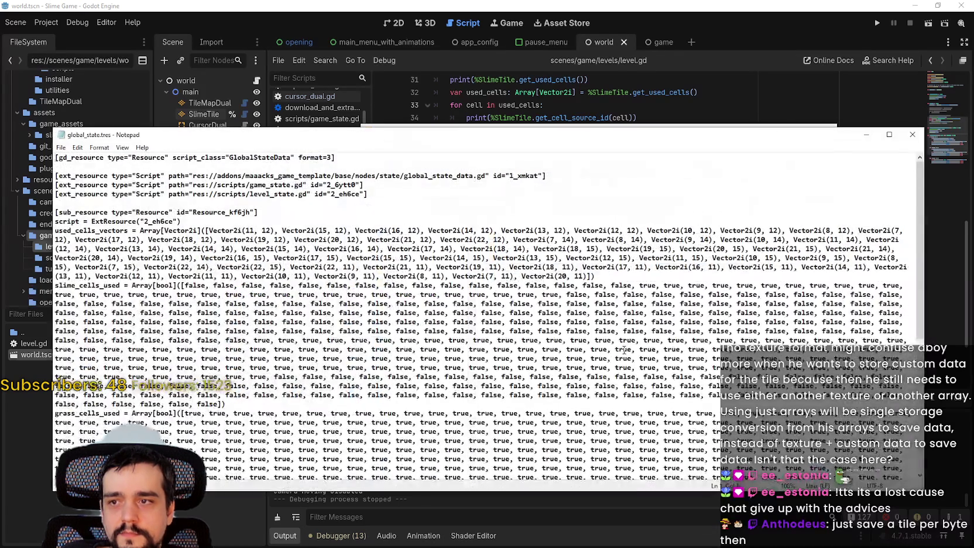
pyautogui.scroll(-6, 625, 350)
pyautogui.scroll(4, 624, 350)
pyautogui.moveTo(921, 489)
pyautogui.mouseDown()
pyautogui.moveTo(954, 527)
pyautogui.moveTo(964, 498)
pyautogui.mouseUp()
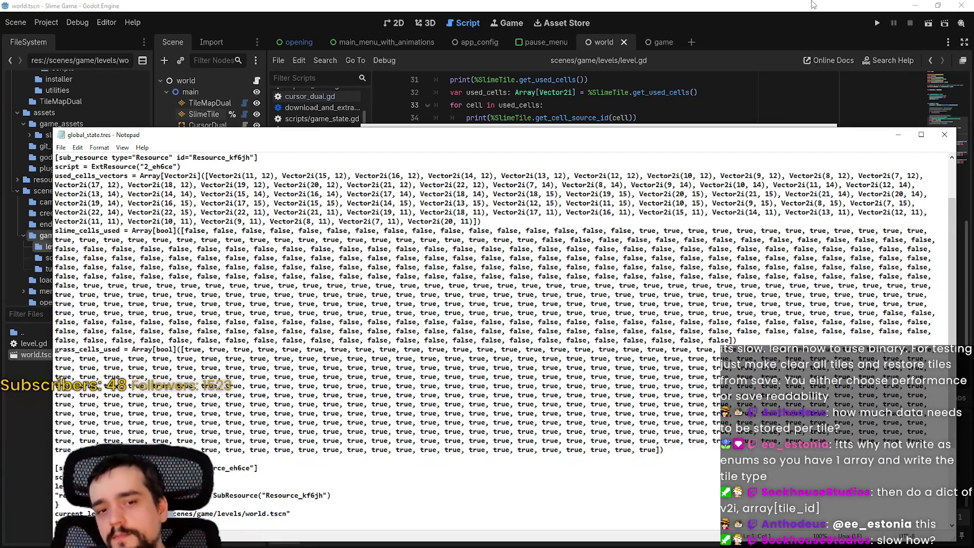
# - Finish reviewing global_state.tres, then return to Godot and select the TileMapDual node
pyautogui.click(607, 464)
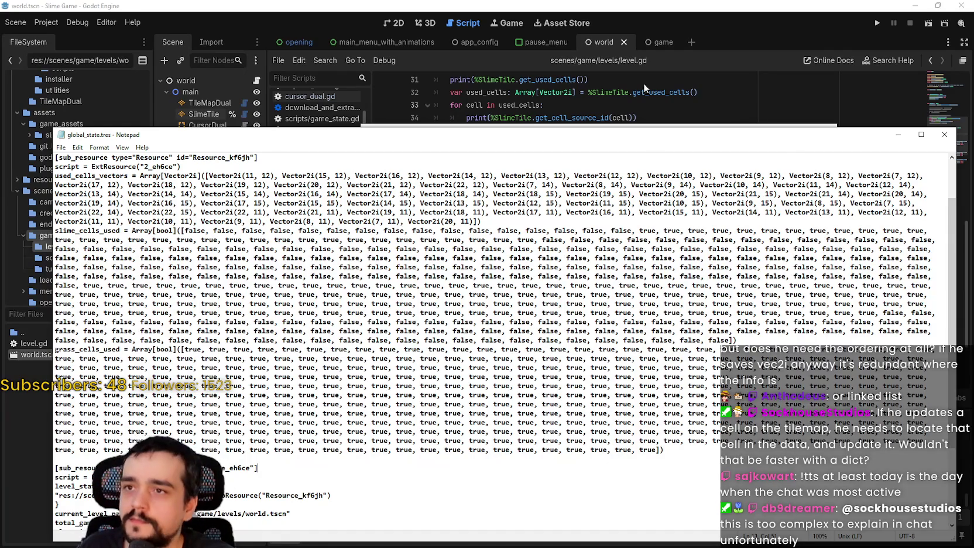
pyautogui.click(641, 24)
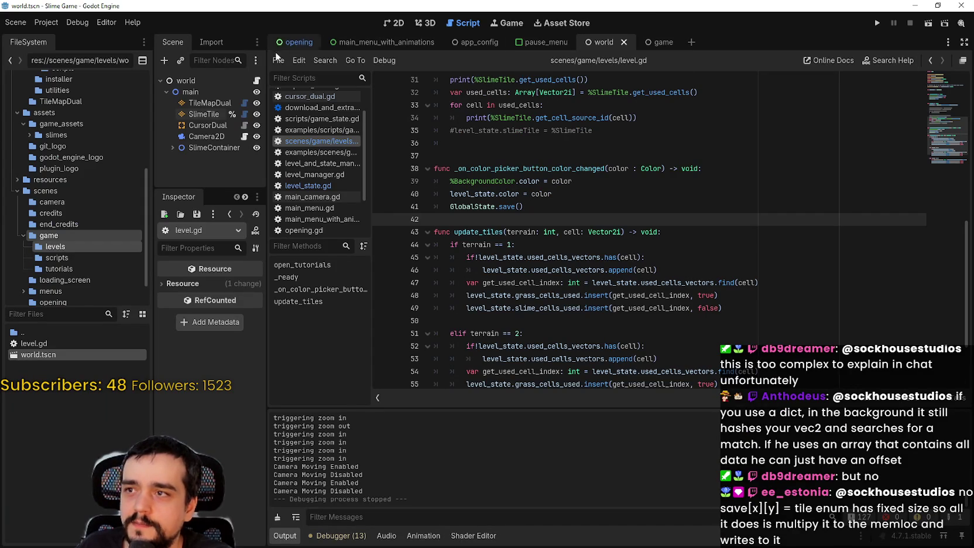
pyautogui.click(223, 105)
# - Select the world scene's TileMapDual and pick the FG dirt_grass terrain
pyautogui.click(393, 23)
pyautogui.scroll(5, 532, 177)
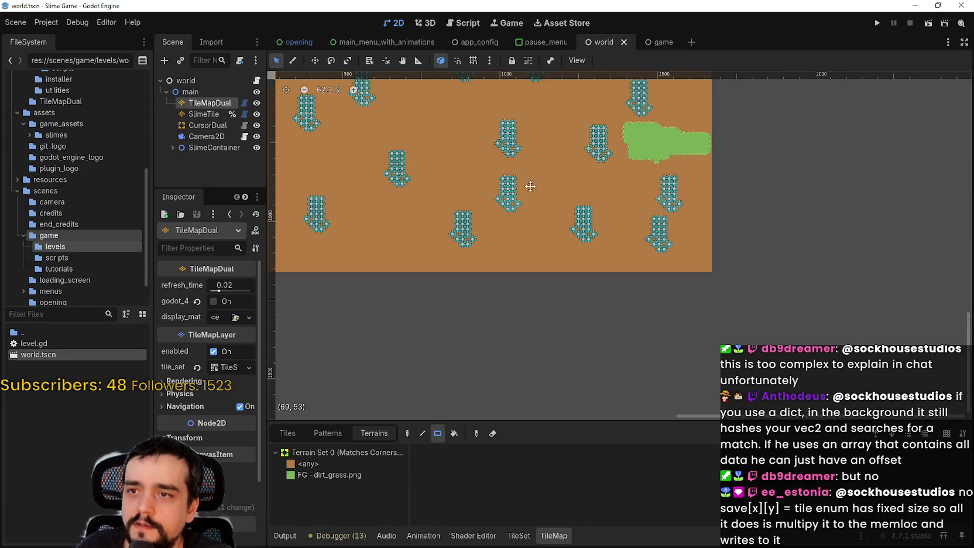
pyautogui.scroll(2, 602, 191)
pyautogui.scroll(15, 702, 344)
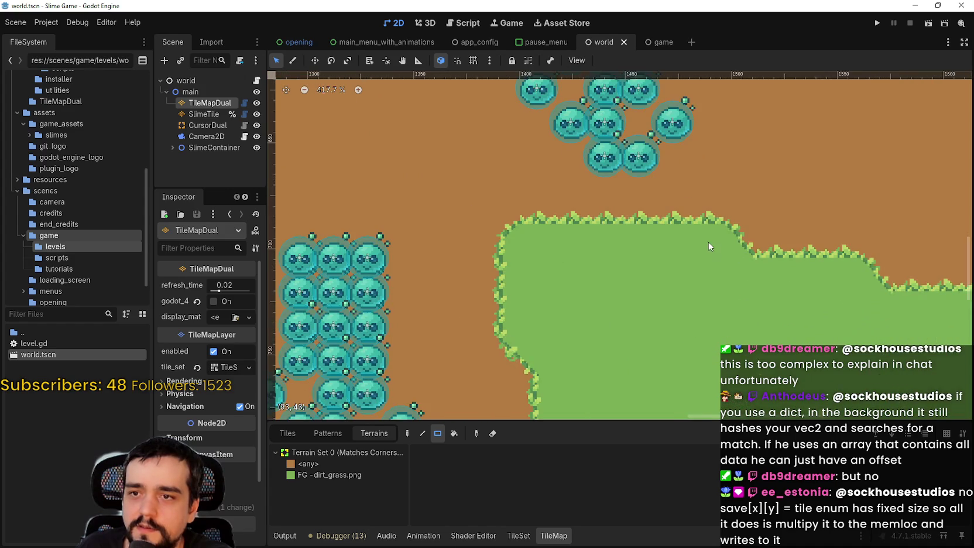
pyautogui.scroll(-7, 708, 246)
pyautogui.scroll(2, 644, 223)
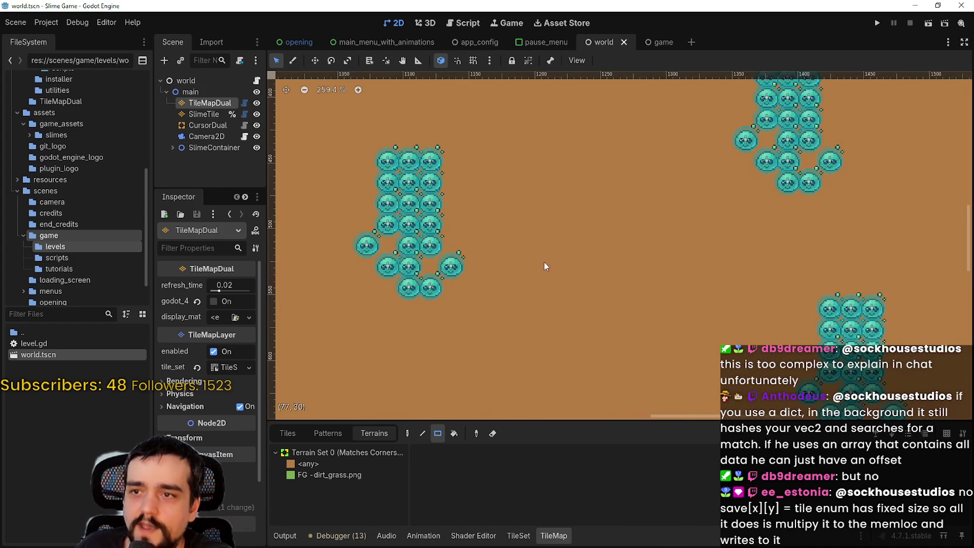
pyautogui.click(334, 474)
pyautogui.scroll(4, 619, 211)
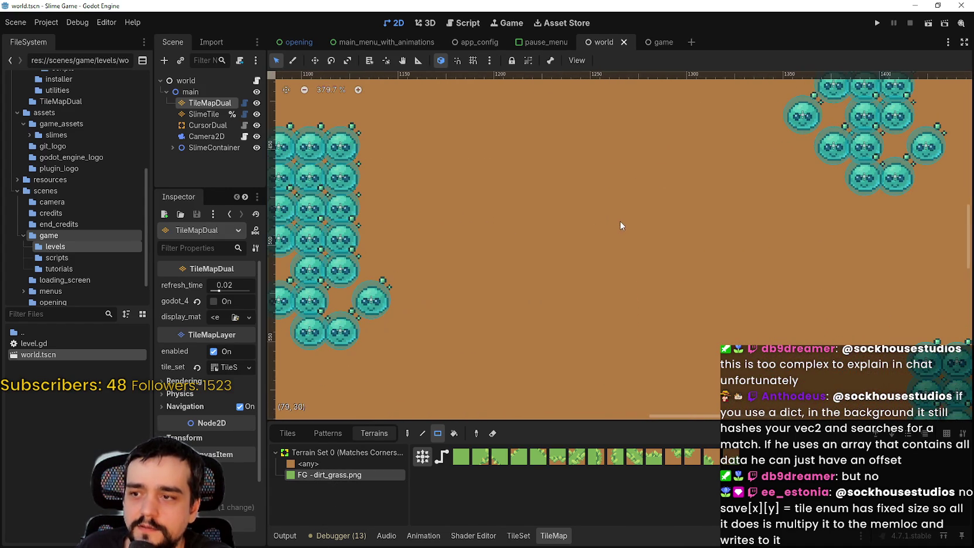
# - Paint one grass terrain tile onto the open dirt between the slime clusters
pyautogui.click(292, 60)
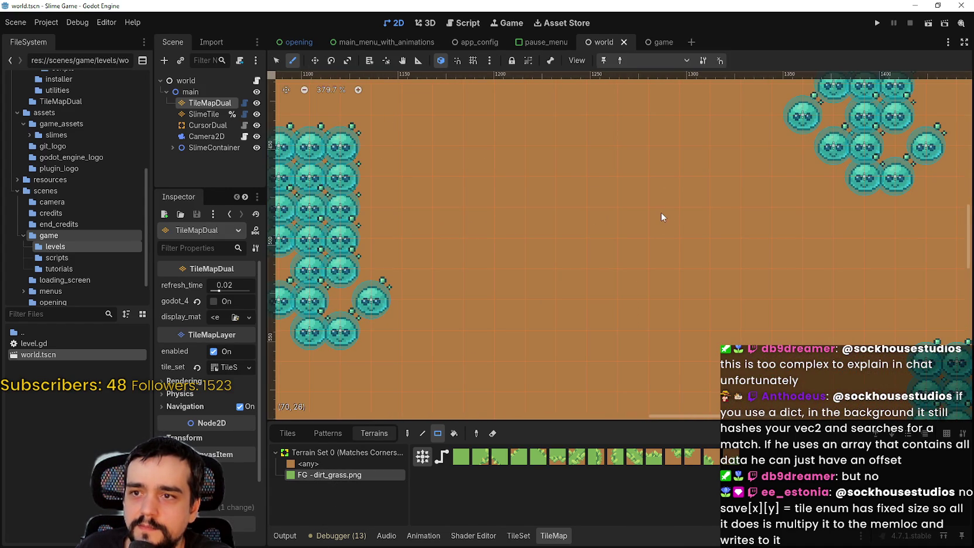
pyautogui.click(640, 219)
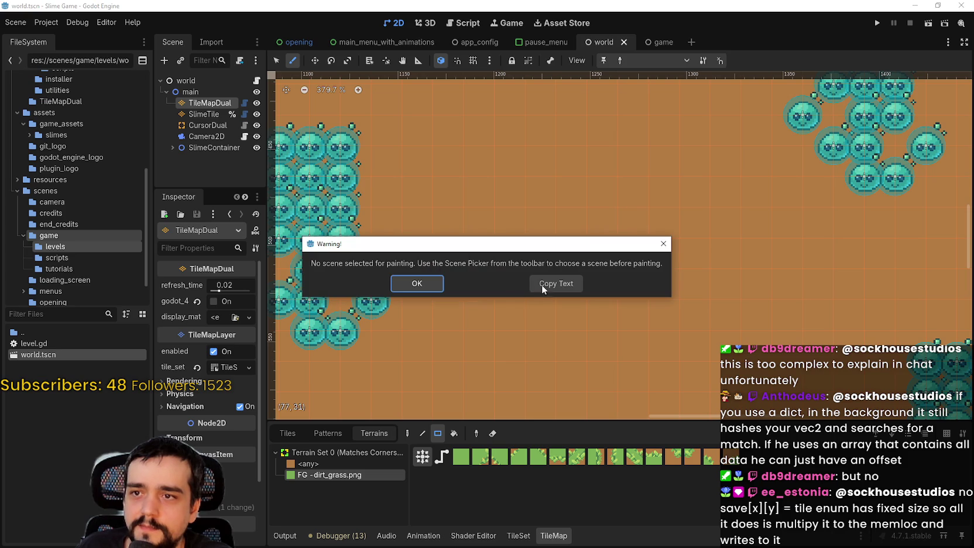
pyautogui.click(404, 285)
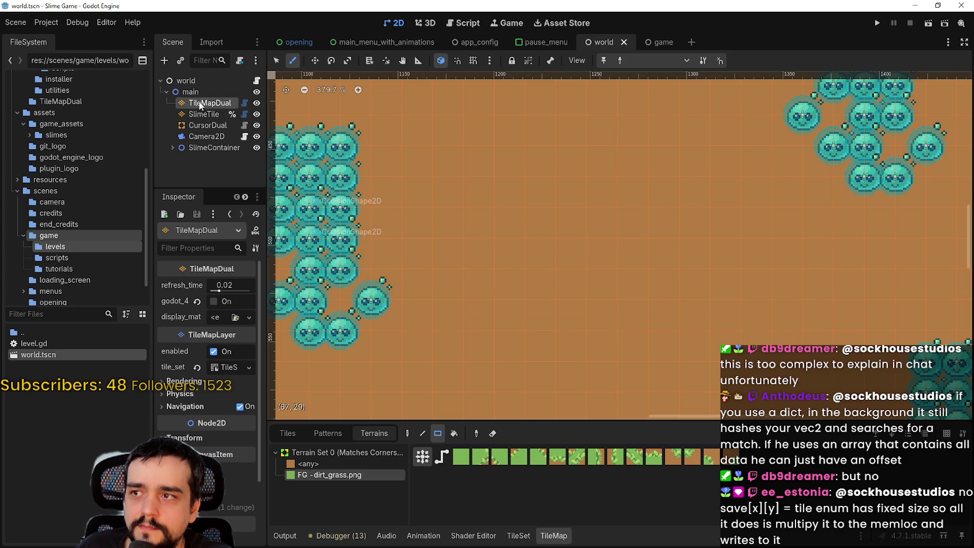
pyautogui.click(408, 434)
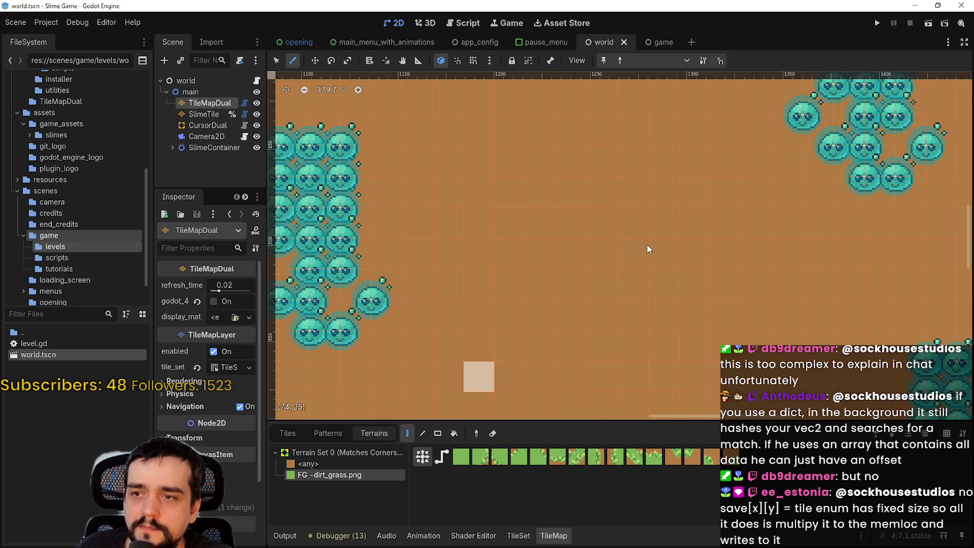
pyautogui.scroll(-4, 562, 286)
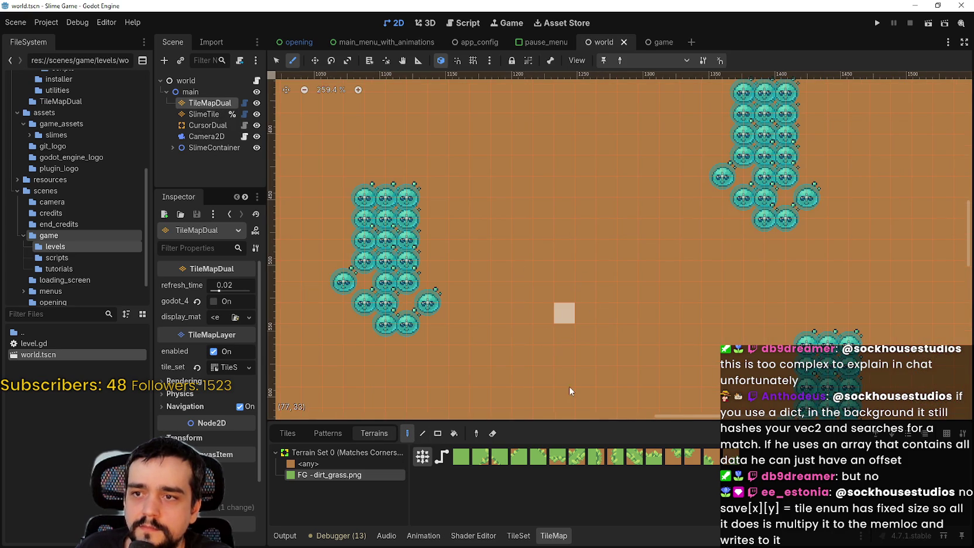
pyautogui.scroll(-4, 534, 188)
pyautogui.scroll(2, 594, 201)
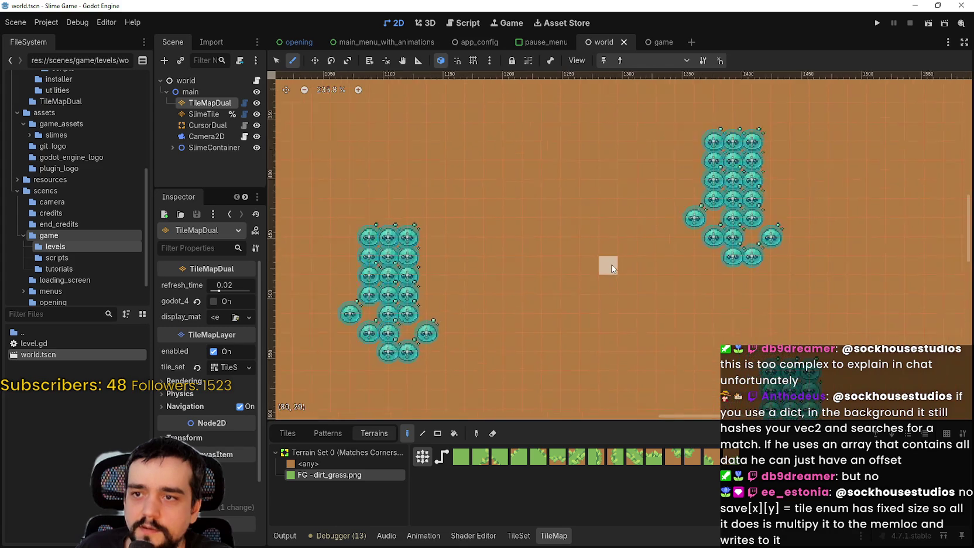
pyautogui.scroll(5, 612, 268)
pyautogui.click(277, 60)
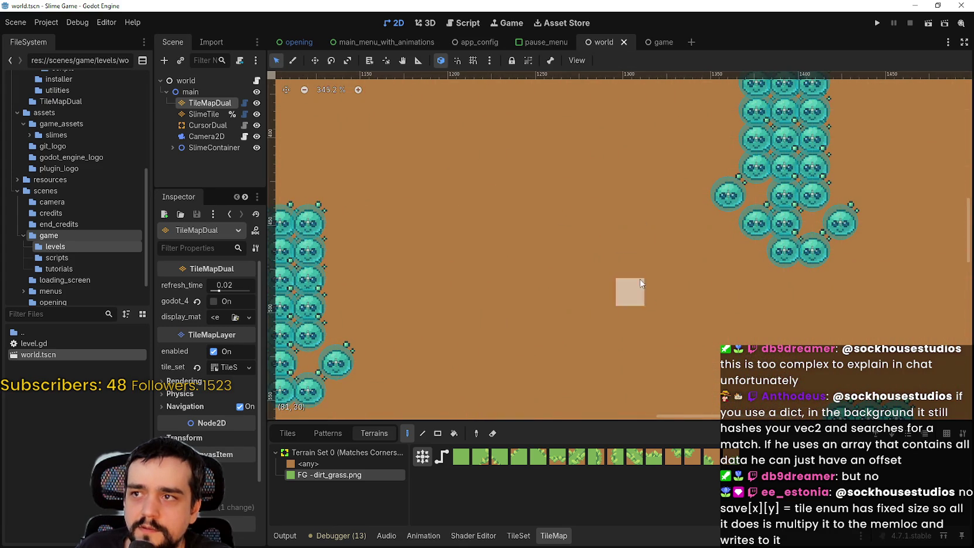
pyautogui.scroll(-2, 621, 272)
pyautogui.scroll(3, 594, 311)
pyautogui.click(594, 310)
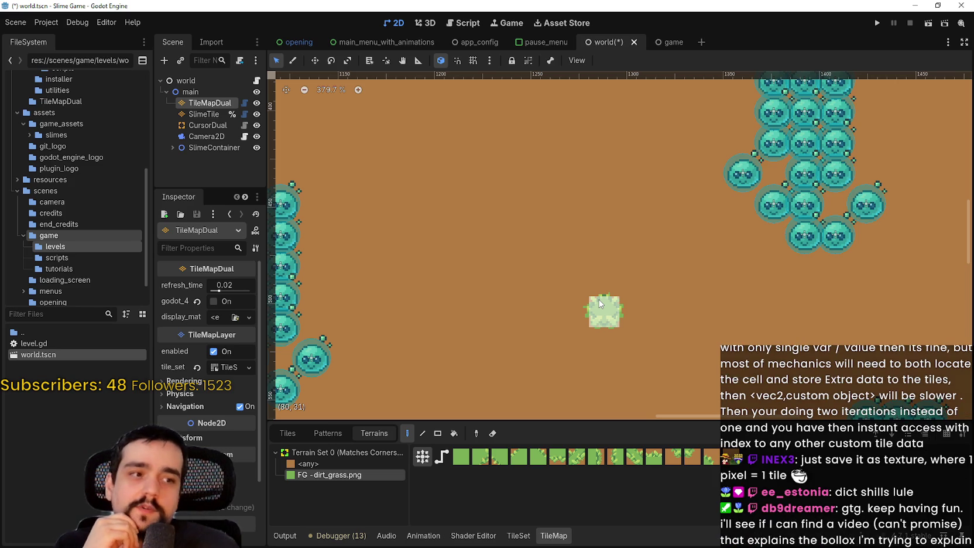
pyautogui.scroll(-3, 366, 341)
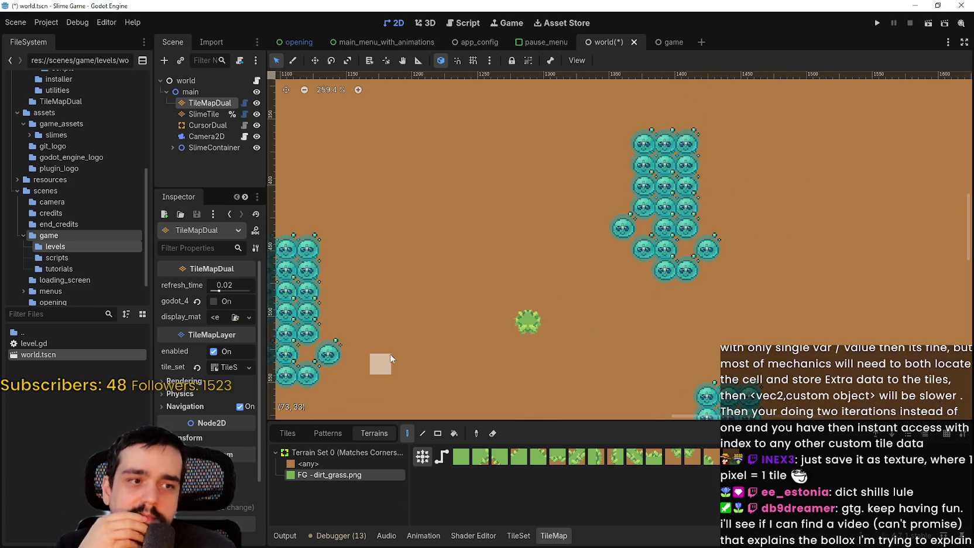
pyautogui.scroll(-2, 486, 337)
pyautogui.moveTo(506, 363)
pyautogui.mouseDown()
pyautogui.moveTo(612, 330)
pyautogui.moveTo(626, 339)
pyautogui.moveTo(610, 346)
pyautogui.mouseUp()
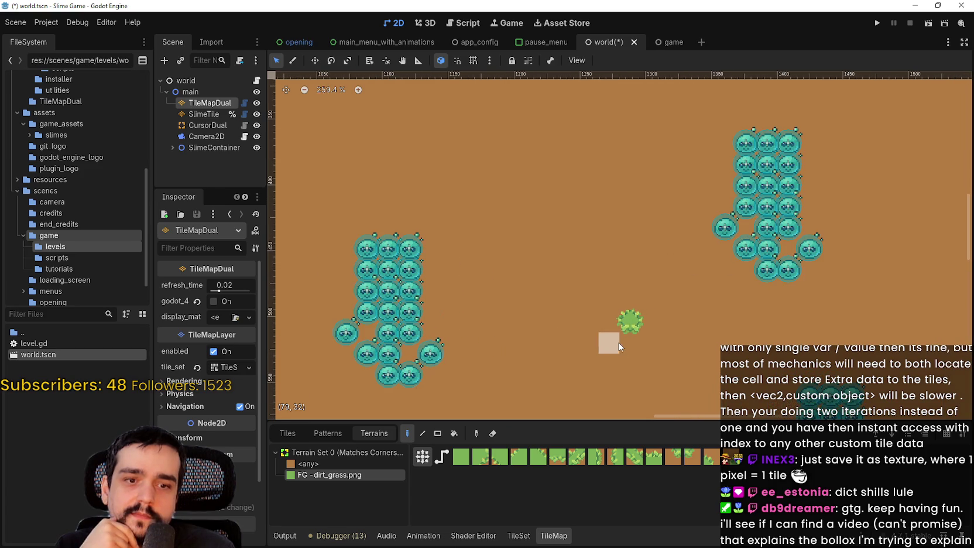
pyautogui.scroll(-5, 623, 352)
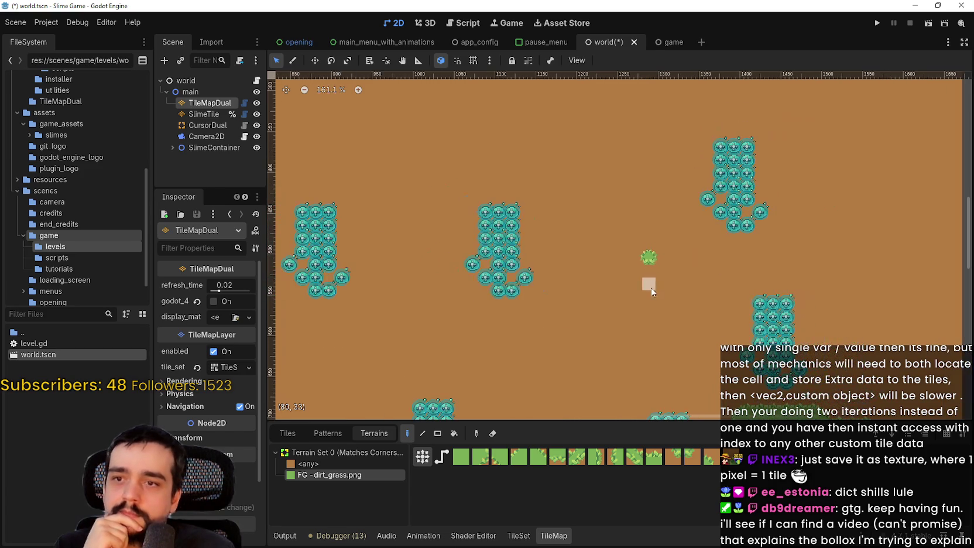
pyautogui.scroll(2, 636, 275)
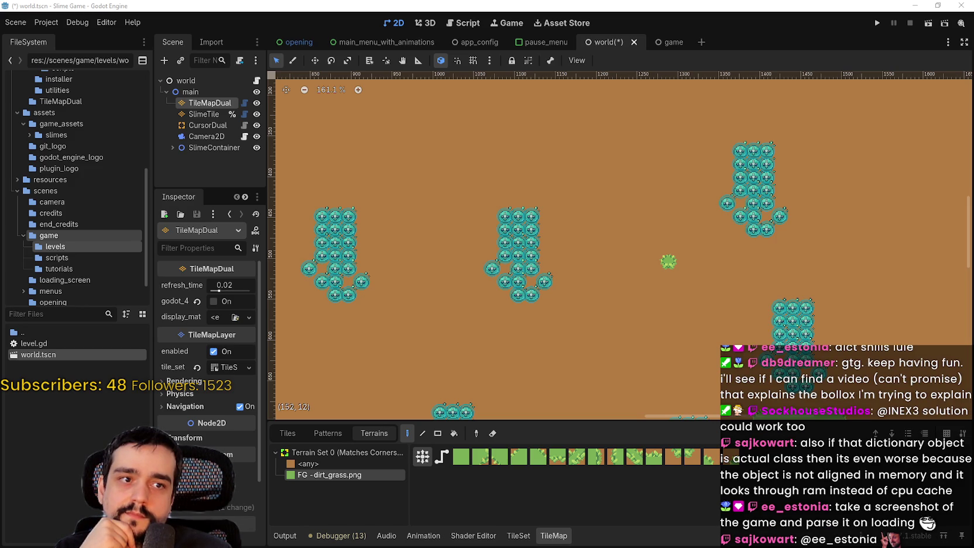
# - Copy the tile_map_data property name from the TileMapLayer docs, then open level.gd
pyautogui.hotkey('alt', 'Tab')
pyautogui.doubleClick(602, 164)
pyautogui.rightClick(602, 164)
pyautogui.click(627, 173)
pyautogui.moveTo(553, 57); pyautogui.dragTo(555, 58)
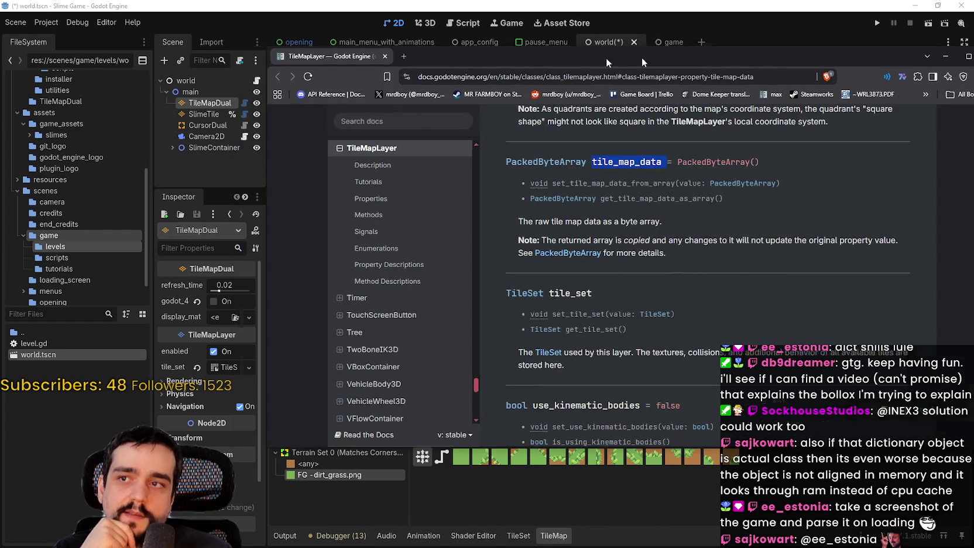
pyautogui.hotkey('alt', 'Tab')
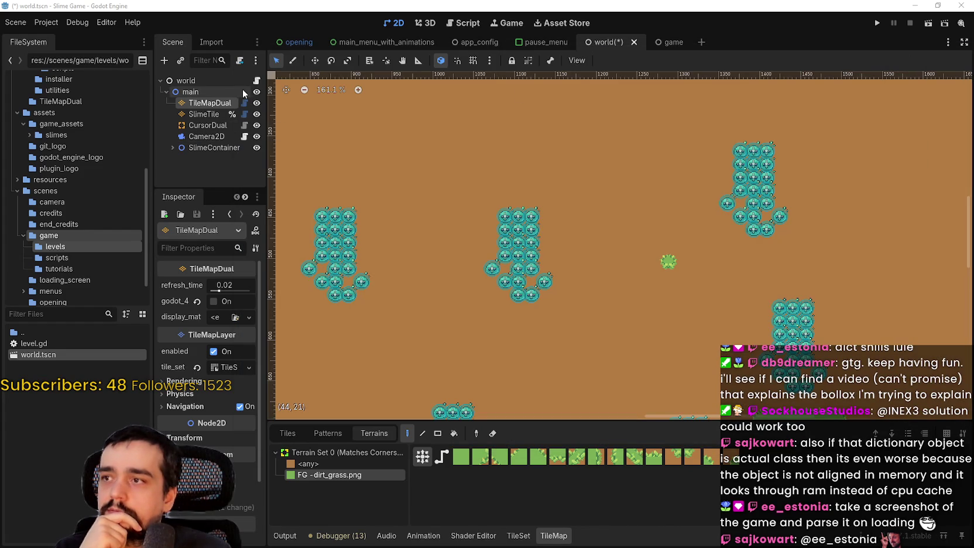
pyautogui.click(257, 80)
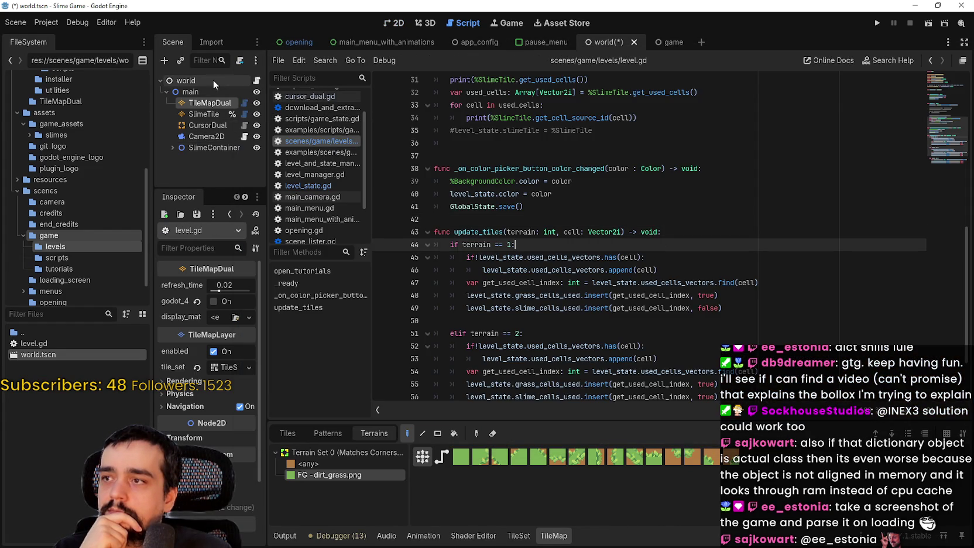
# - Look up the LevelState symbol from level.gd to open level_state.gd at empty line 11
pyautogui.scroll(4, 562, 222)
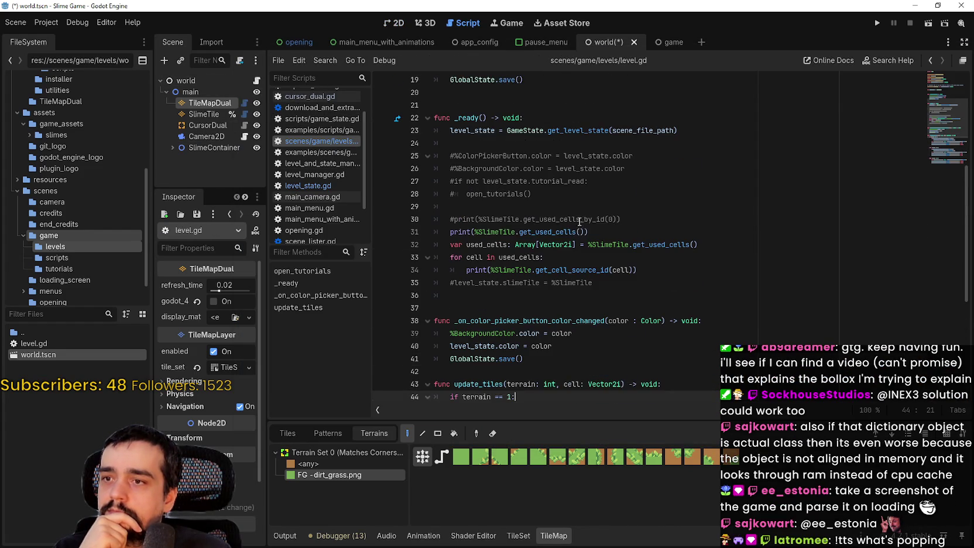
pyautogui.rightClick(529, 133)
pyautogui.rightClick(472, 128)
pyautogui.click(482, 94)
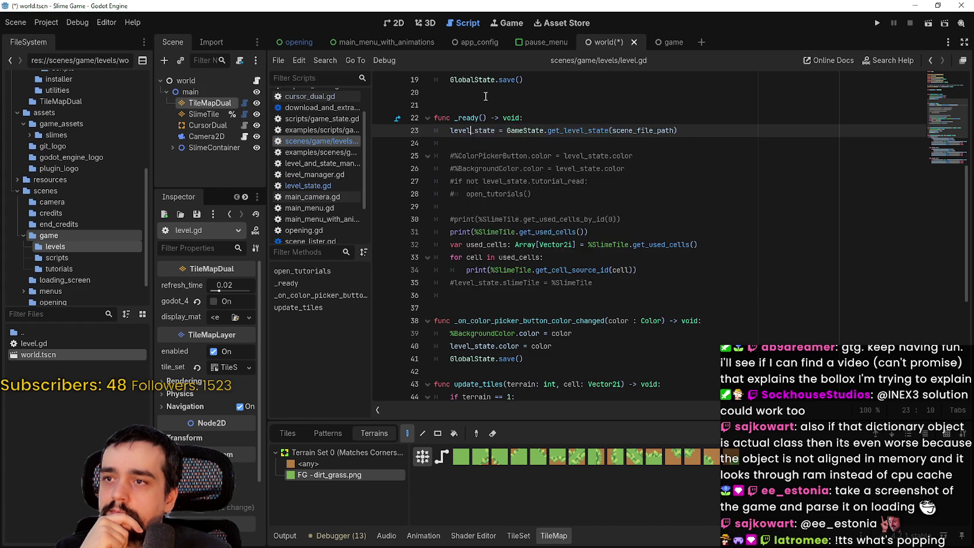
pyautogui.scroll(4, 482, 94)
pyautogui.rightClick(530, 153)
pyautogui.click(524, 156)
pyautogui.rightClick(527, 156)
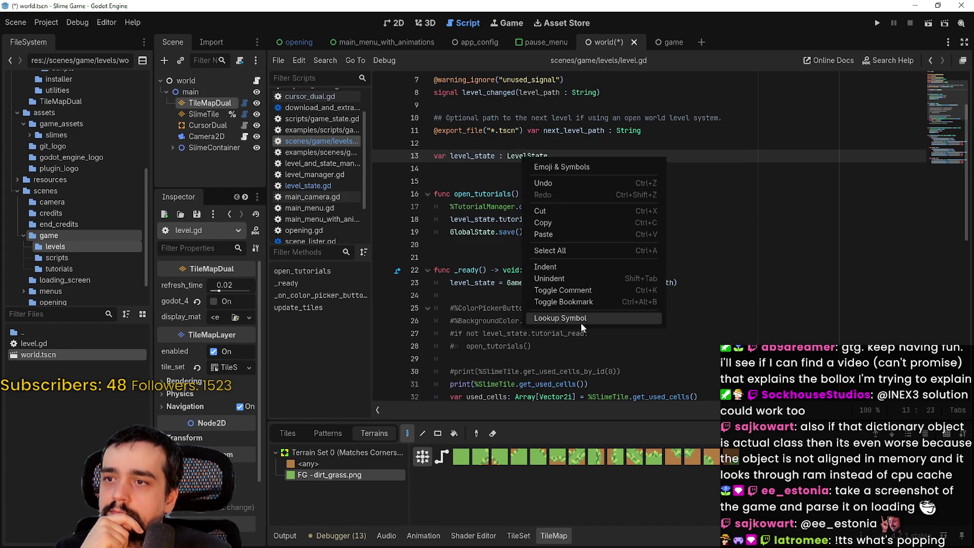
pyautogui.click(583, 319)
pyautogui.click(650, 222)
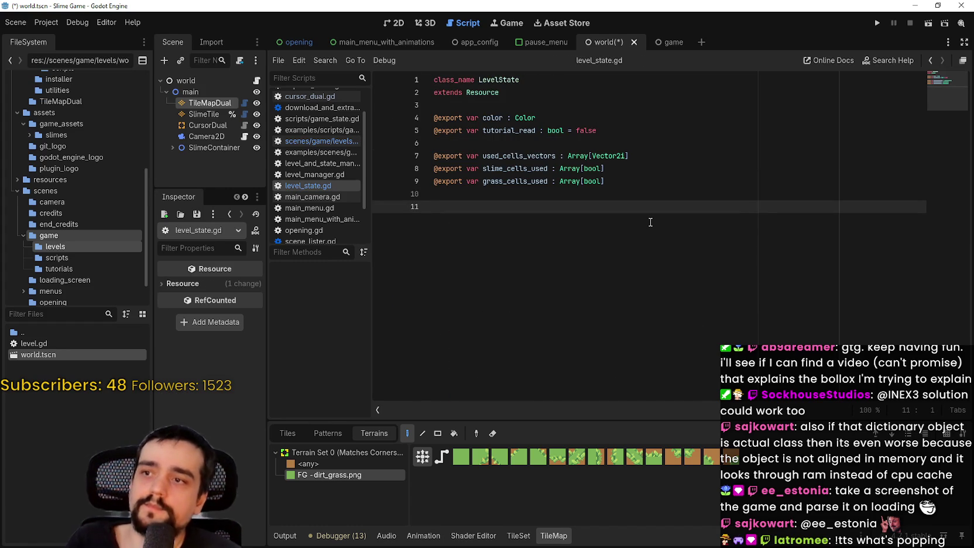
pyautogui.write('@exp')
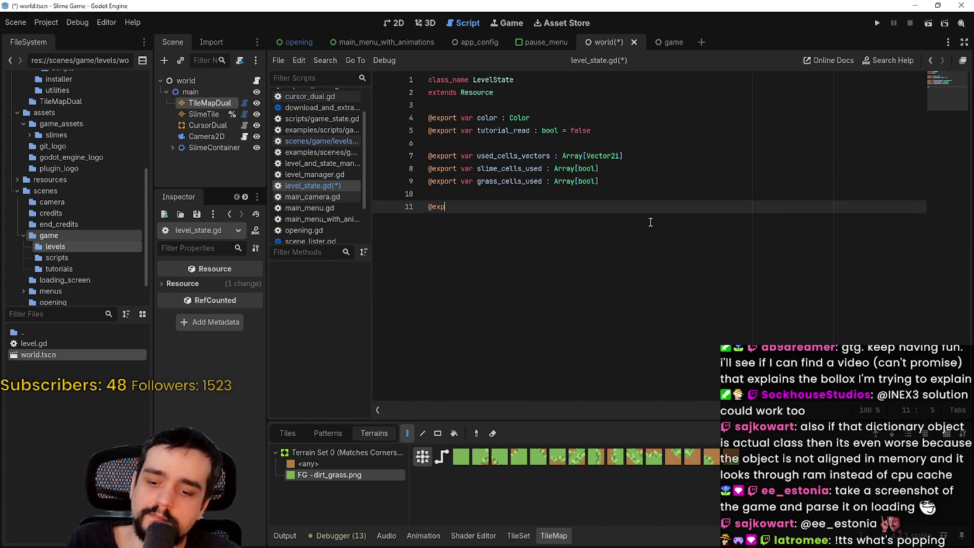
pyautogui.write('ort var ')
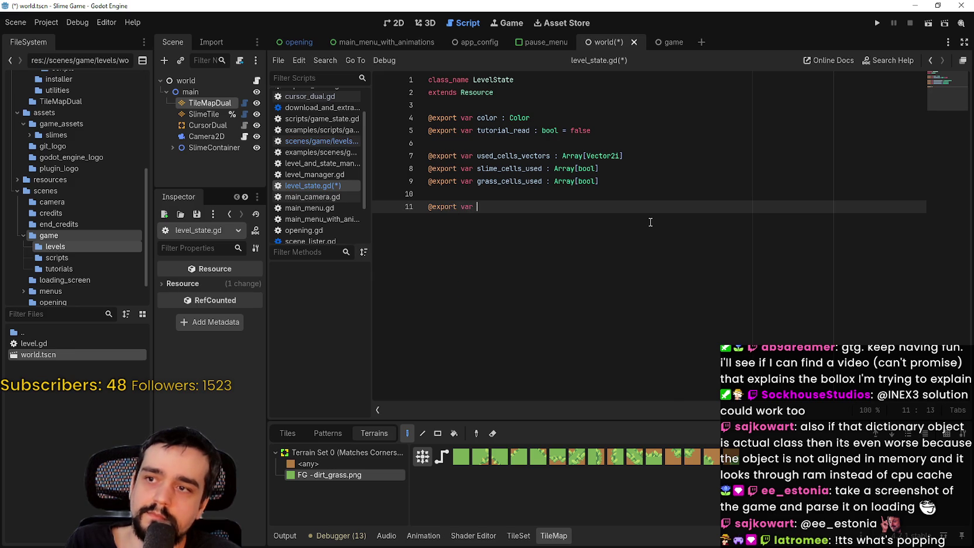
pyautogui.write('slime_tile')
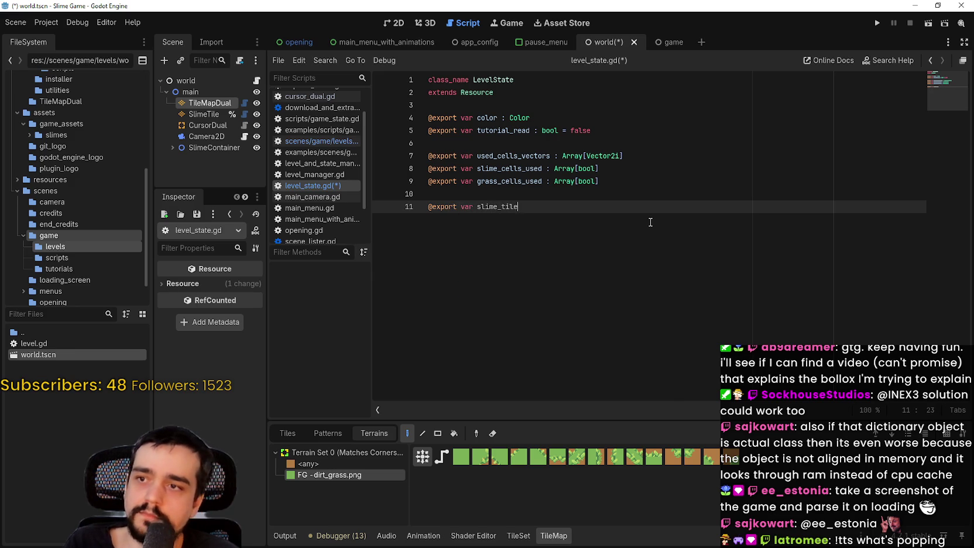
pyautogui.write('map_data: ')
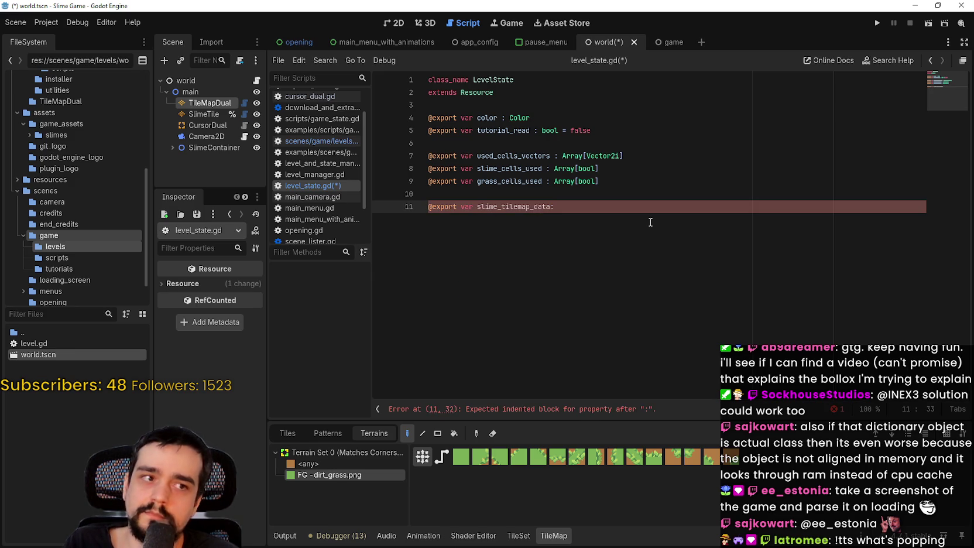
pyautogui.write('tilemap')
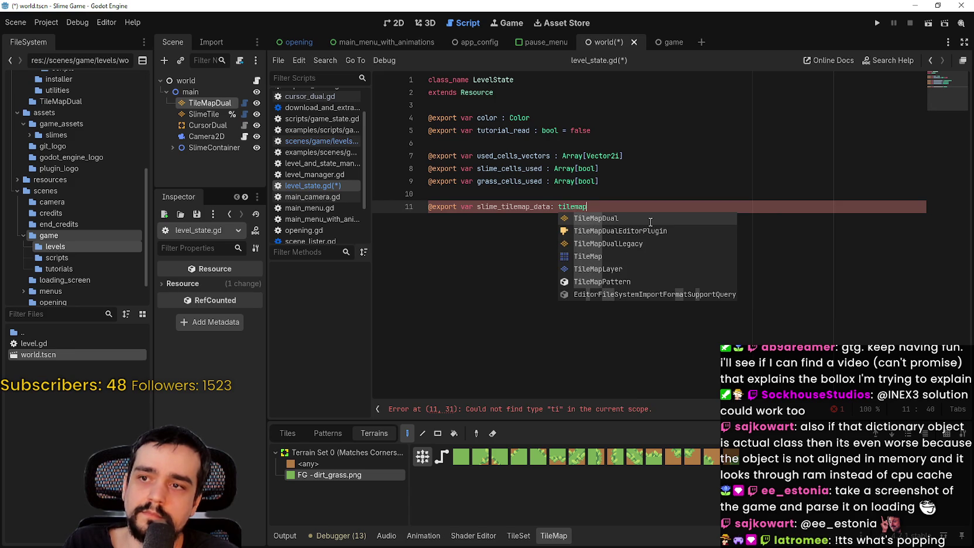
pyautogui.press('Down')
pyautogui.press('Down')
pyautogui.press('Down')
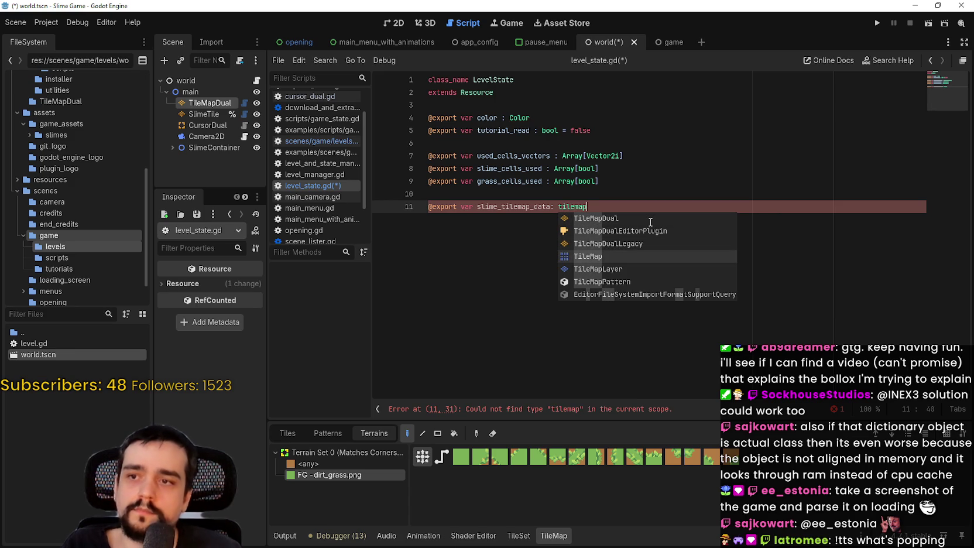
pyautogui.press('Return')
pyautogui.write('tile')
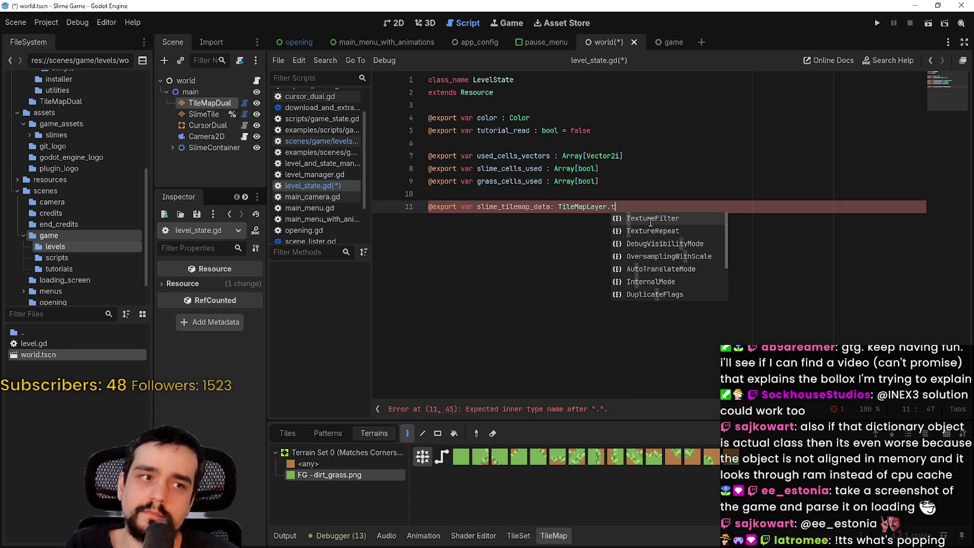
pyautogui.write('_map_da')
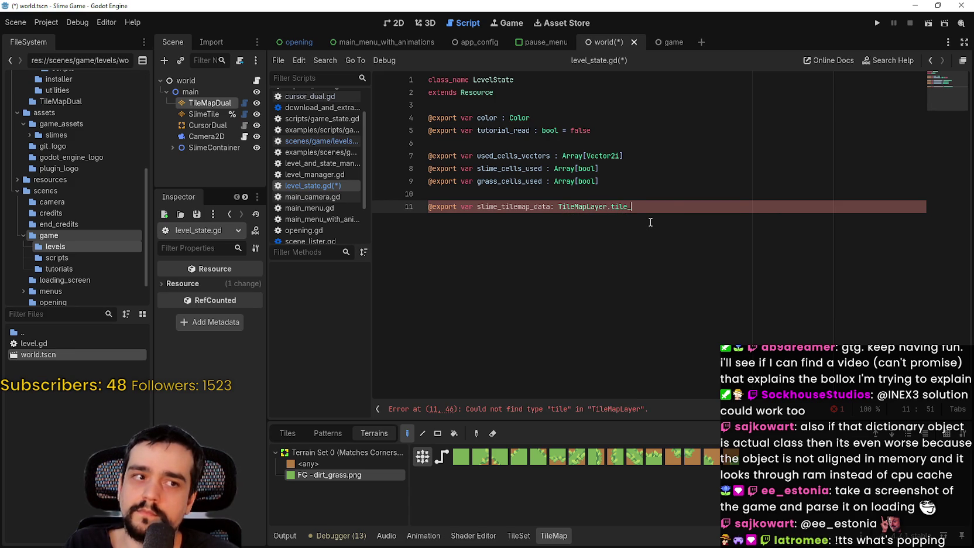
pyautogui.write('ta')
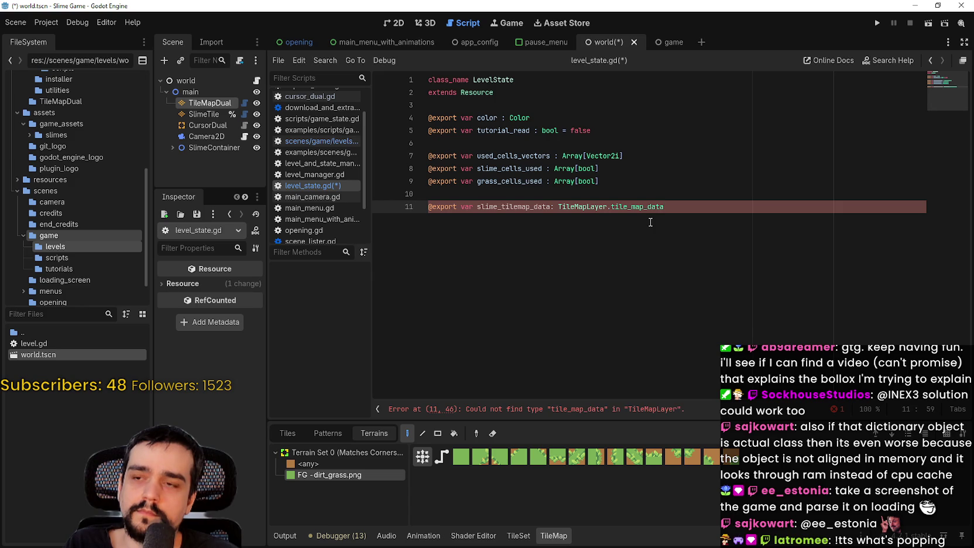
pyautogui.press('BackSpace')
pyautogui.press('BackSpace')
pyautogui.press('BackSpace')
pyautogui.press('BackSpace')
pyautogui.press('BackSpace')
pyautogui.press('BackSpace')
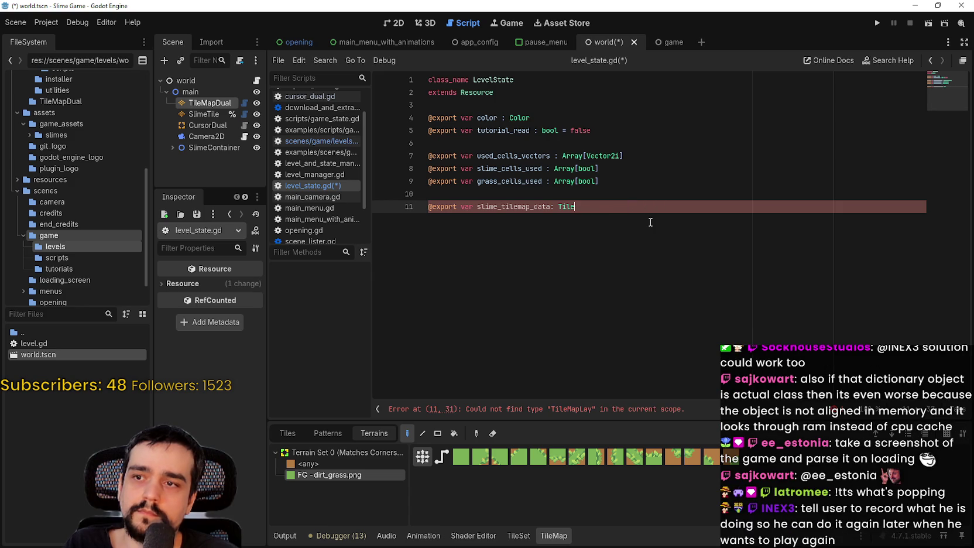
pyautogui.write('PackedB')
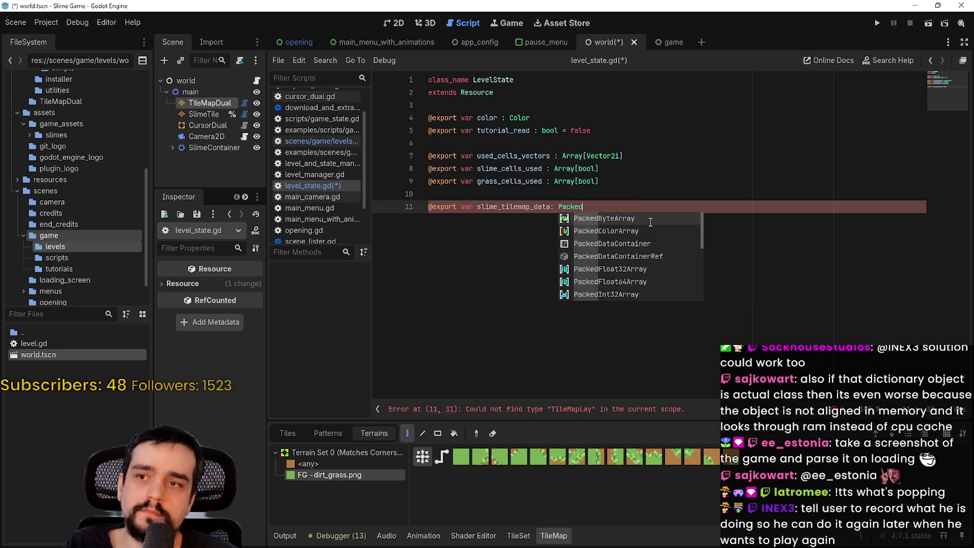
pyautogui.press('Return')
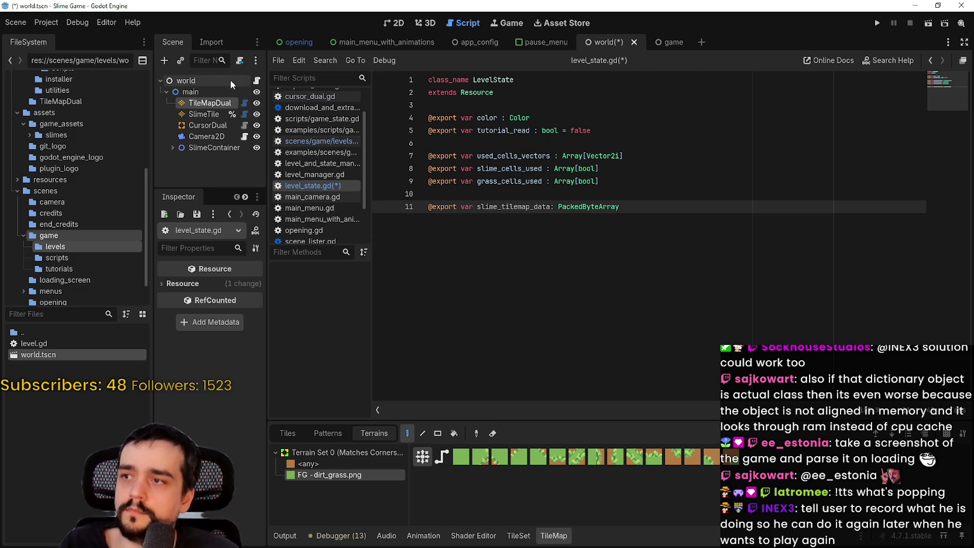
# - Save level_state.gd and switch back to level.gd's _ready code
pyautogui.hotkey('ctrl', 's')
pyautogui.click(257, 80)
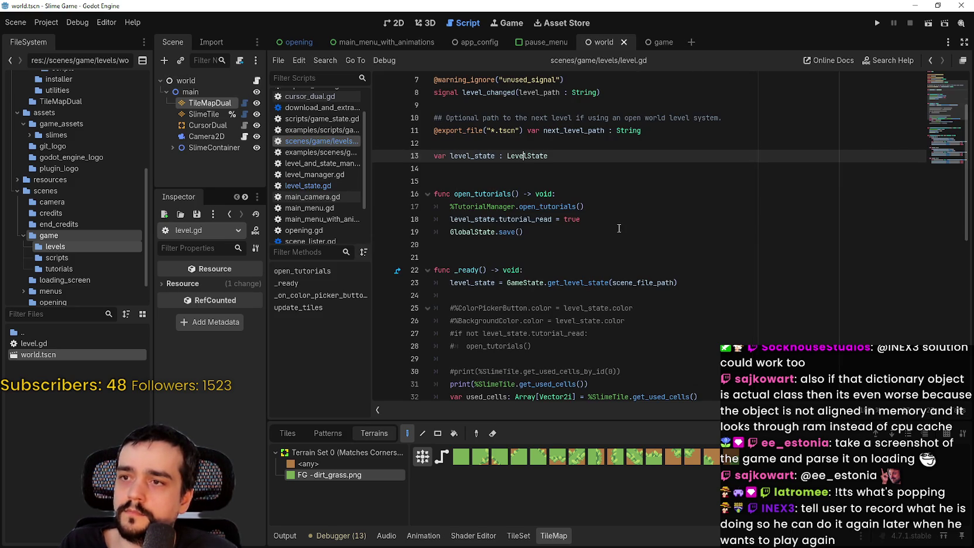
pyautogui.scroll(-9, 628, 236)
pyautogui.scroll(-3, 627, 236)
pyautogui.scroll(3, 595, 259)
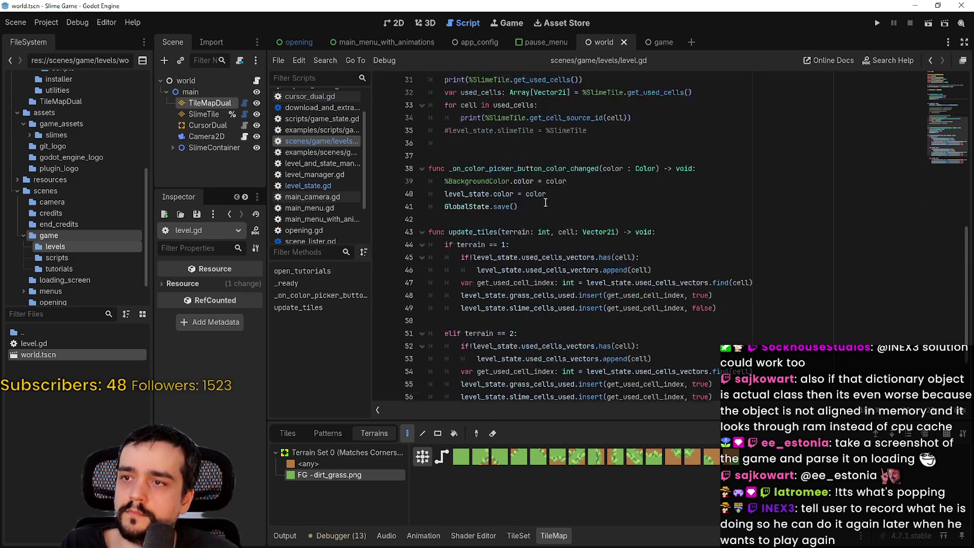
pyautogui.scroll(3, 595, 259)
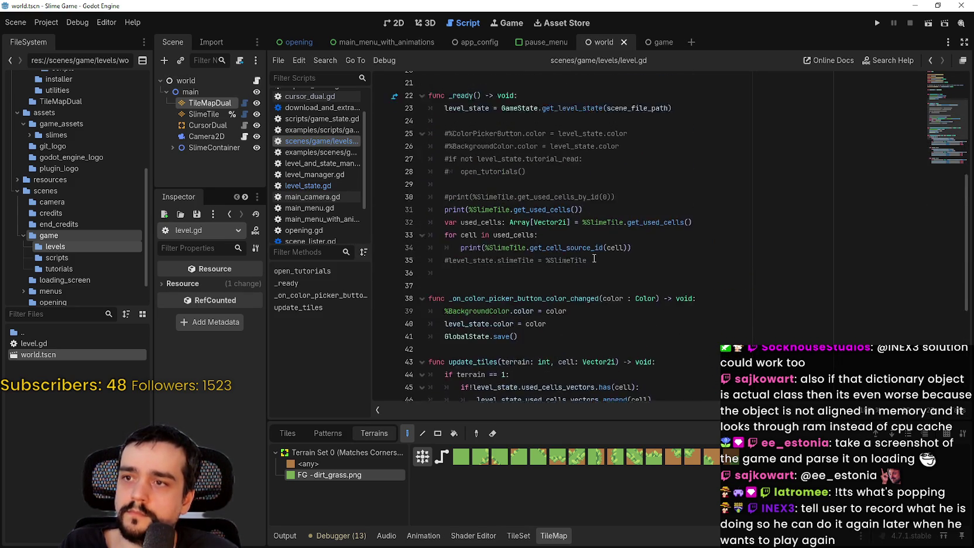
# - Open TileMapDual's tile_map_dual.gd script and jump to the end of the file
pyautogui.scroll(-3, 593, 255)
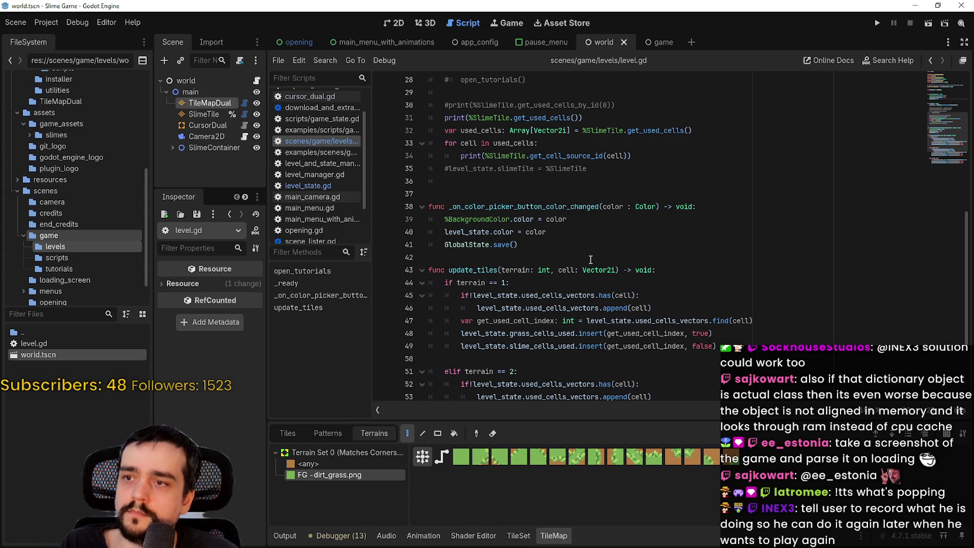
pyautogui.scroll(-3, 590, 259)
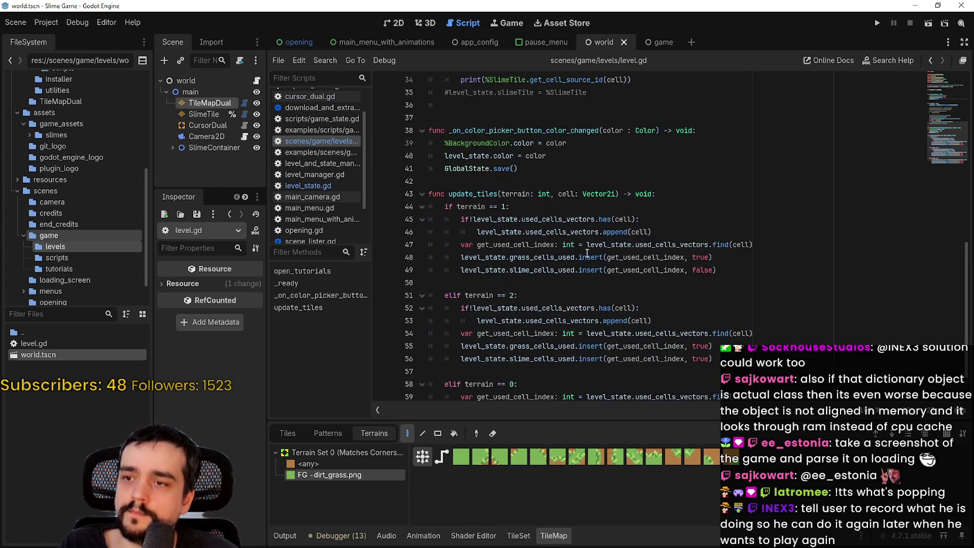
pyautogui.scroll(3, 585, 251)
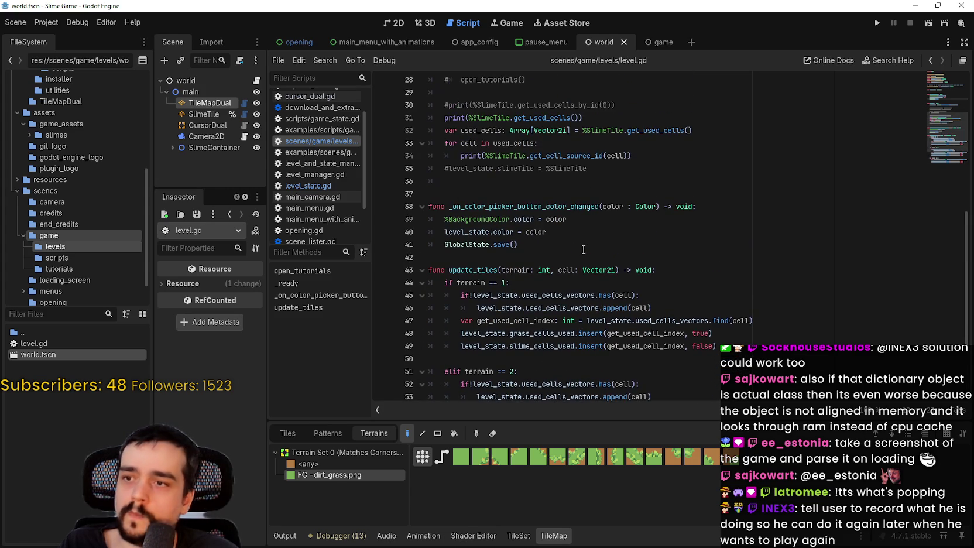
pyautogui.scroll(-3, 584, 249)
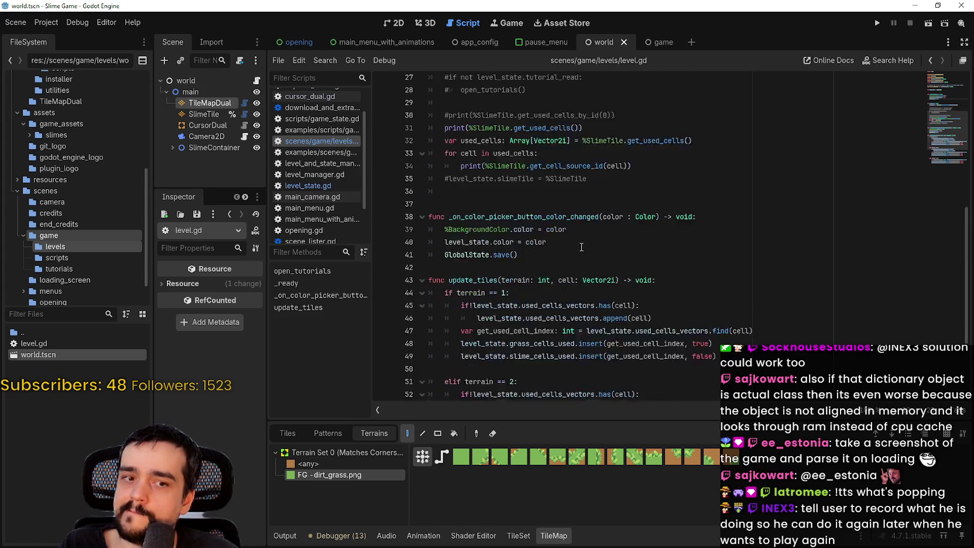
pyautogui.scroll(1, 578, 244)
pyautogui.click(230, 105)
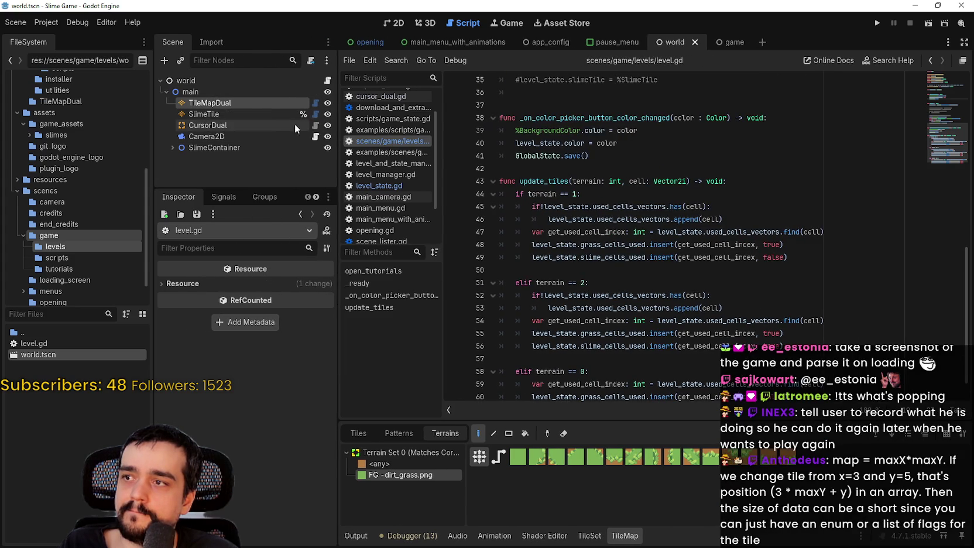
pyautogui.click(316, 103)
pyautogui.click(950, 314)
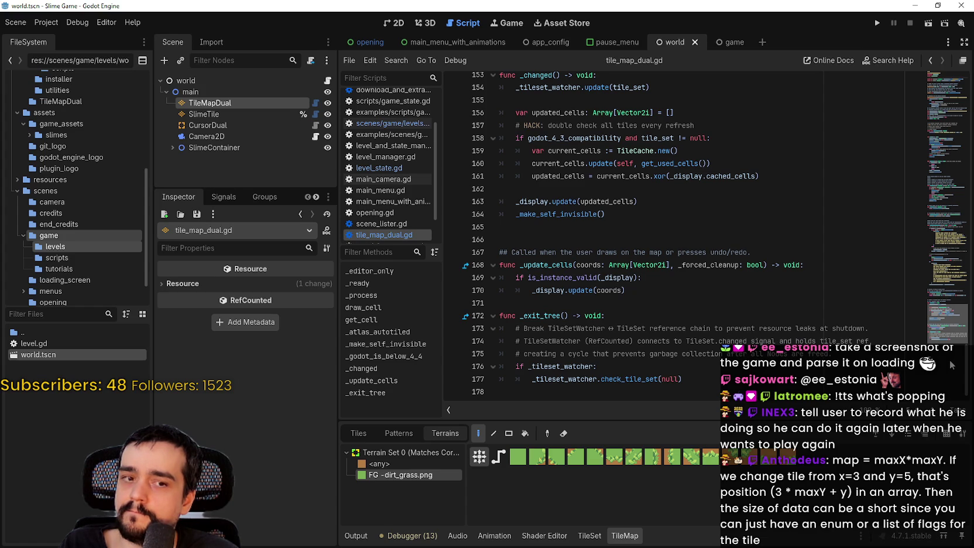
# - Add an empty line 178 after line 177 and save tile_map_dual.gd
pyautogui.click(675, 381)
pyautogui.press('Return')
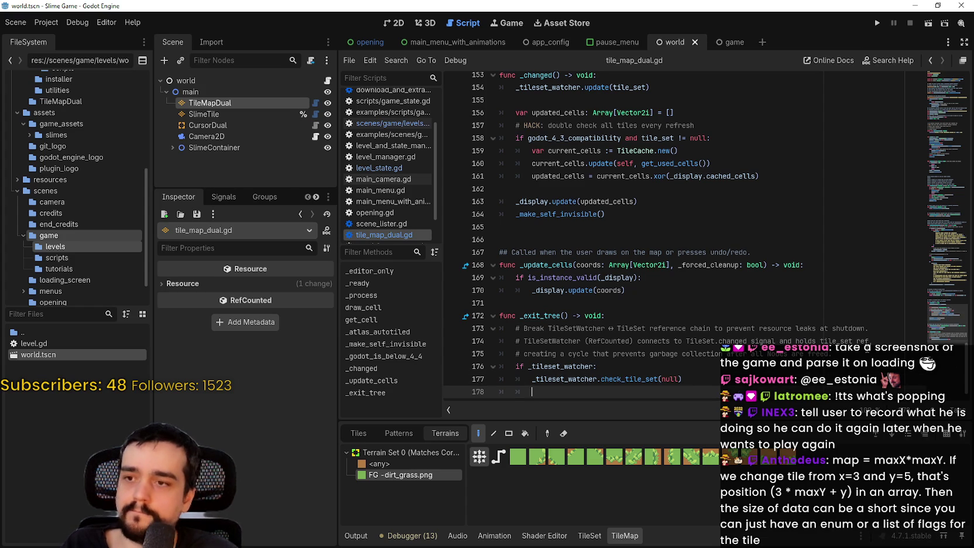
pyautogui.write('d')
pyautogui.press('BackSpace')
pyautogui.write('o')
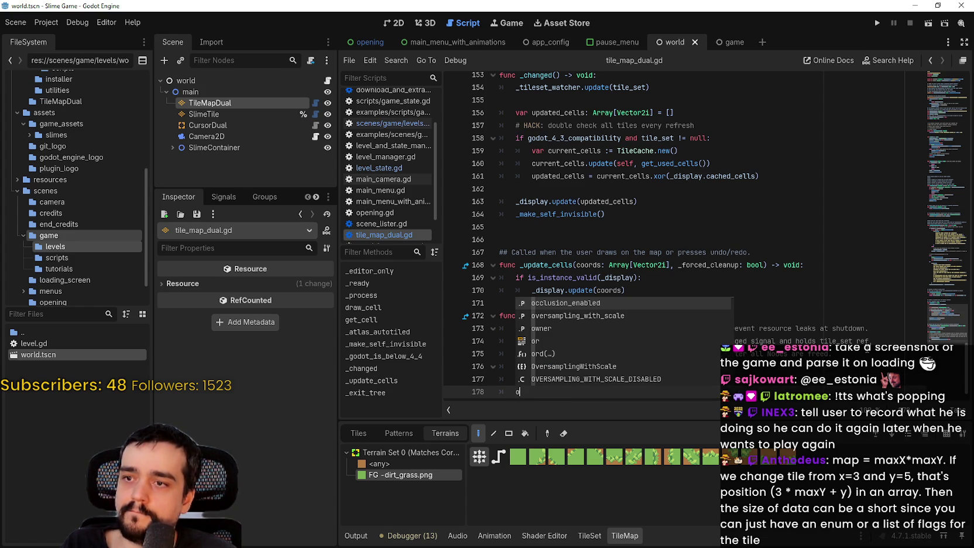
pyautogui.press('BackSpace')
pyautogui.press('BackSpace')
pyautogui.hotkey('ctrl', 's')
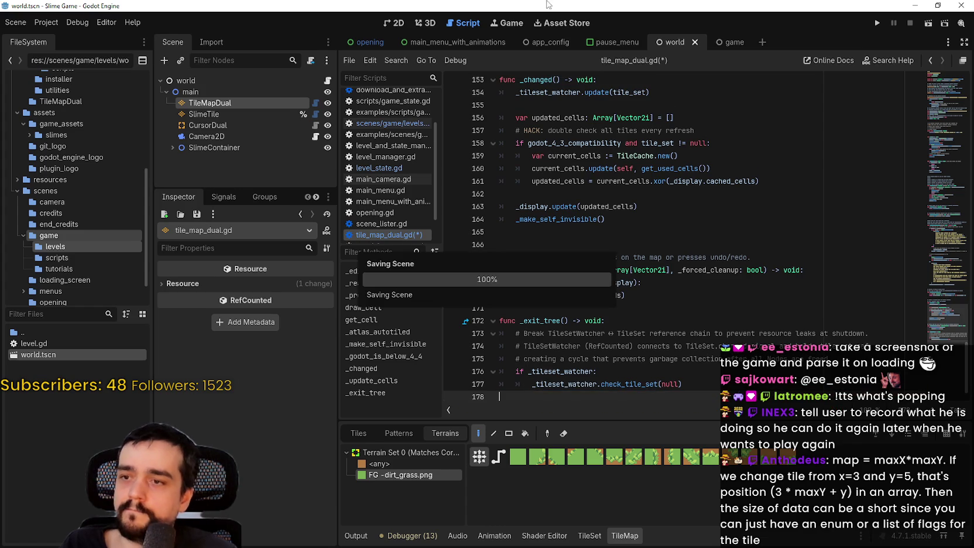
# - Open level.gd and add blank lines after line 61 at the end of update_tiles
pyautogui.click(328, 84)
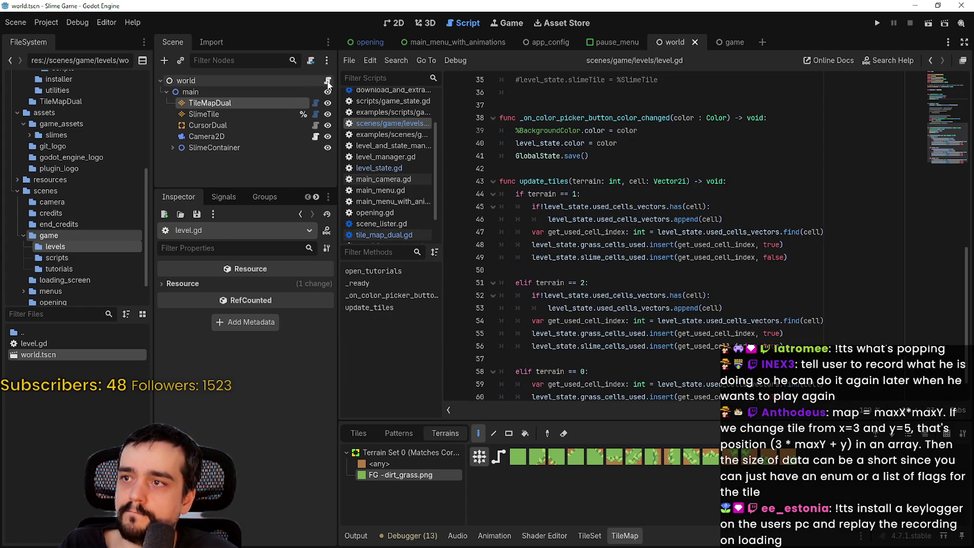
pyautogui.scroll(-3, 749, 332)
pyautogui.scroll(4, 749, 333)
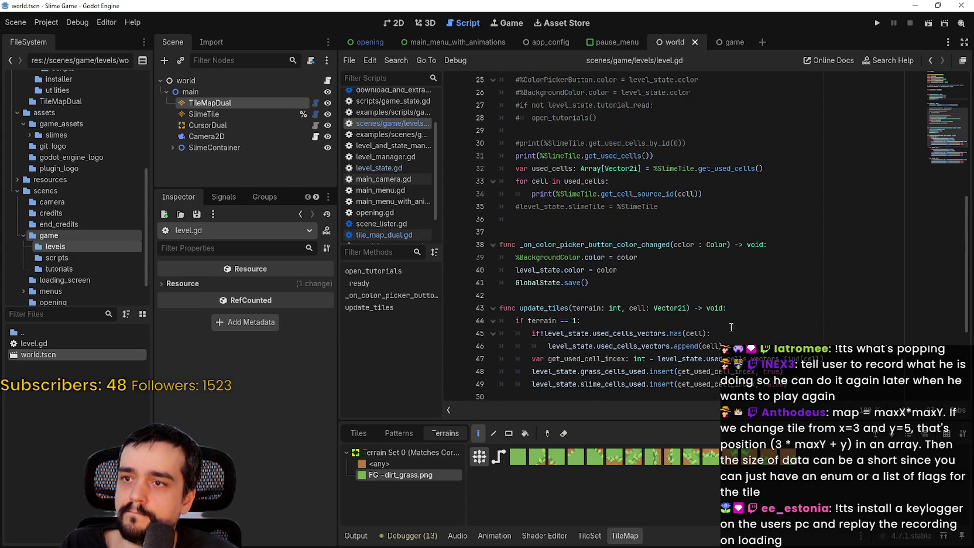
pyautogui.scroll(3, 621, 288)
pyautogui.scroll(3, 642, 291)
pyautogui.scroll(-3, 642, 291)
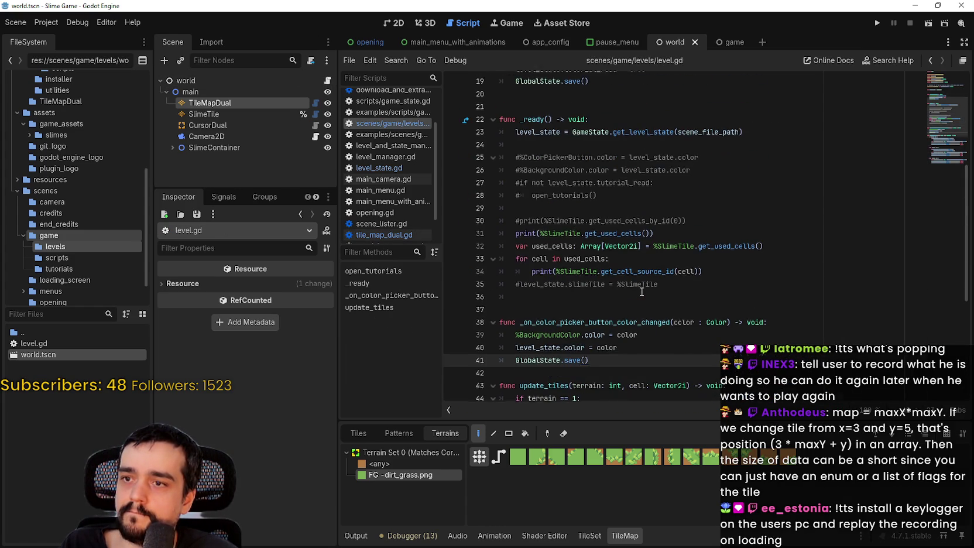
pyautogui.scroll(-7, 693, 284)
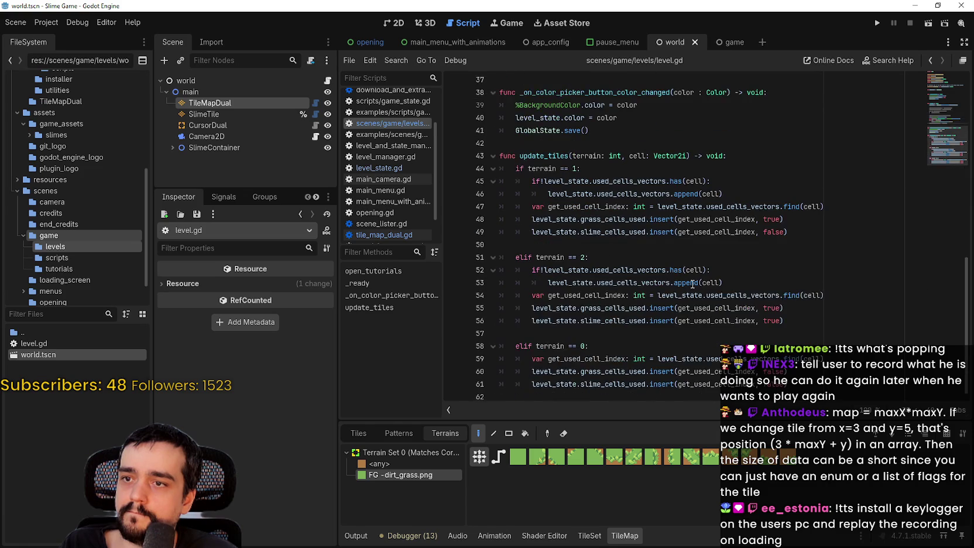
pyautogui.click(830, 388)
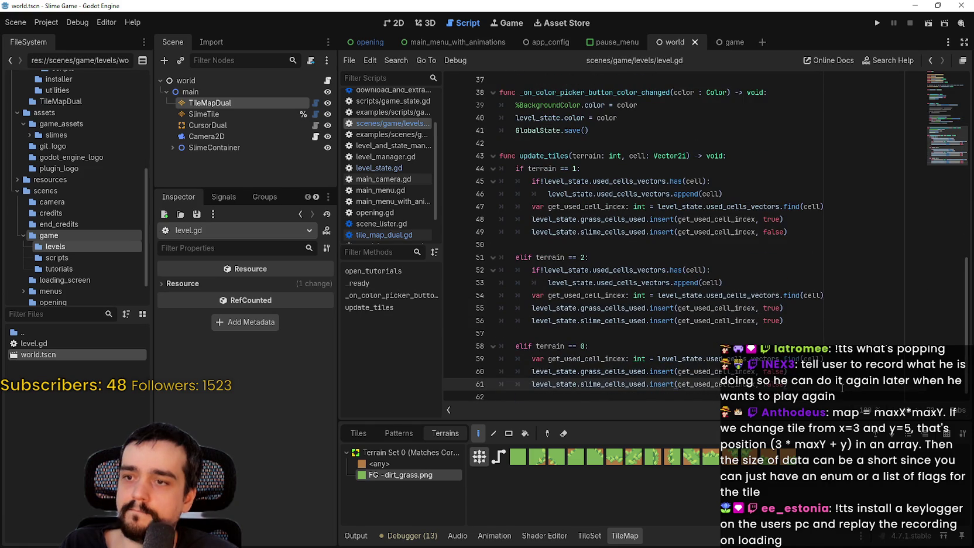
pyautogui.press('Return')
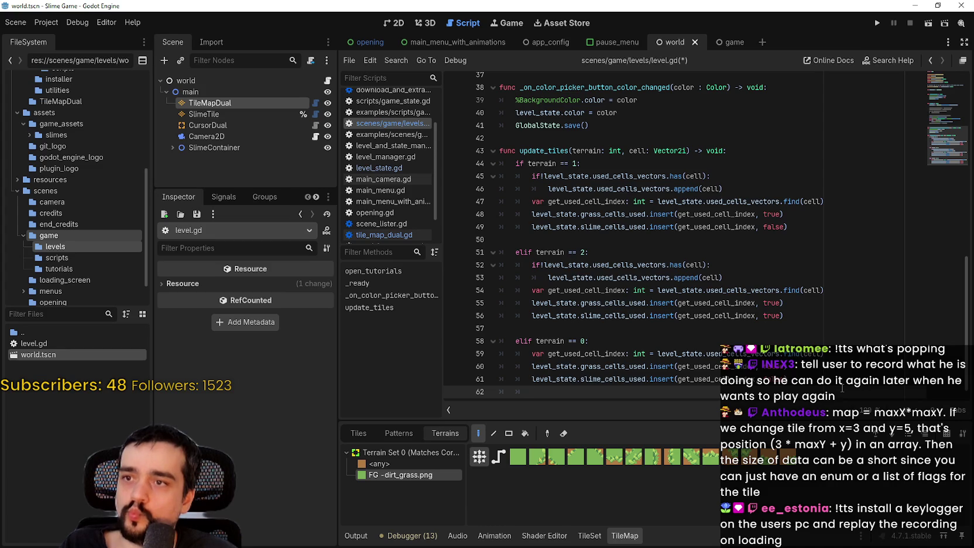
pyautogui.press('Return')
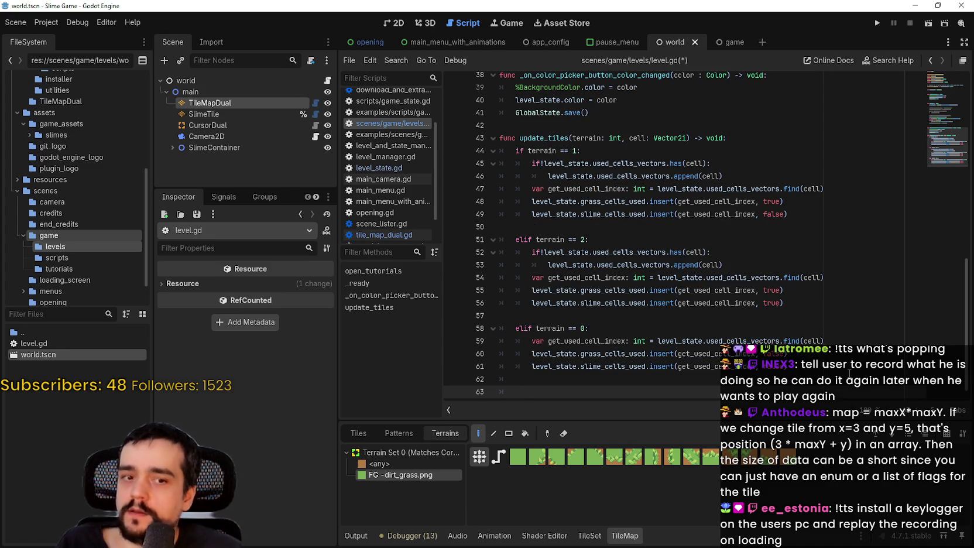
pyautogui.scroll(9, 568, 233)
pyautogui.click(567, 234)
pyautogui.scroll(-10, 558, 329)
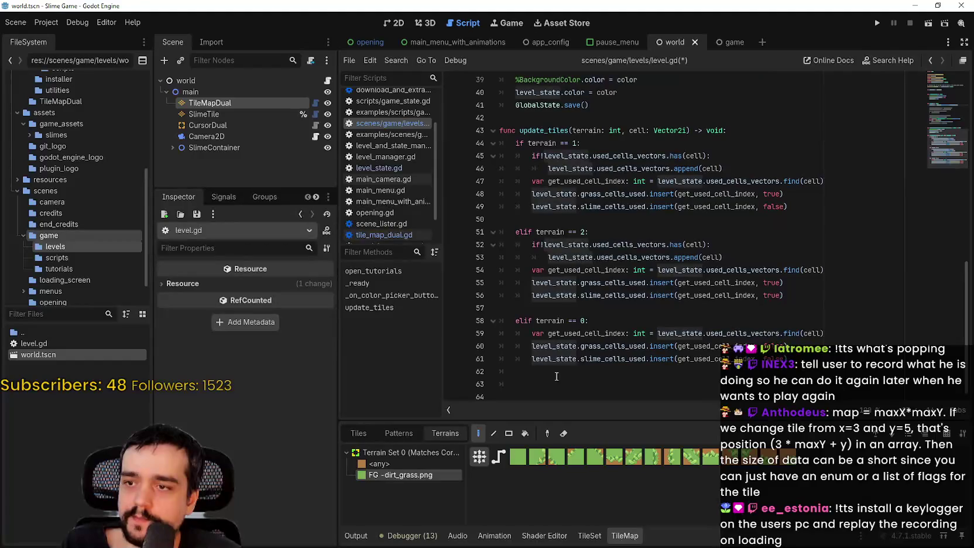
pyautogui.click(559, 381)
# - Write 'level_state.slime_tilemap_data = %SlimeTile.tile_map_data' on line 63 and save
pyautogui.write('level_state.')
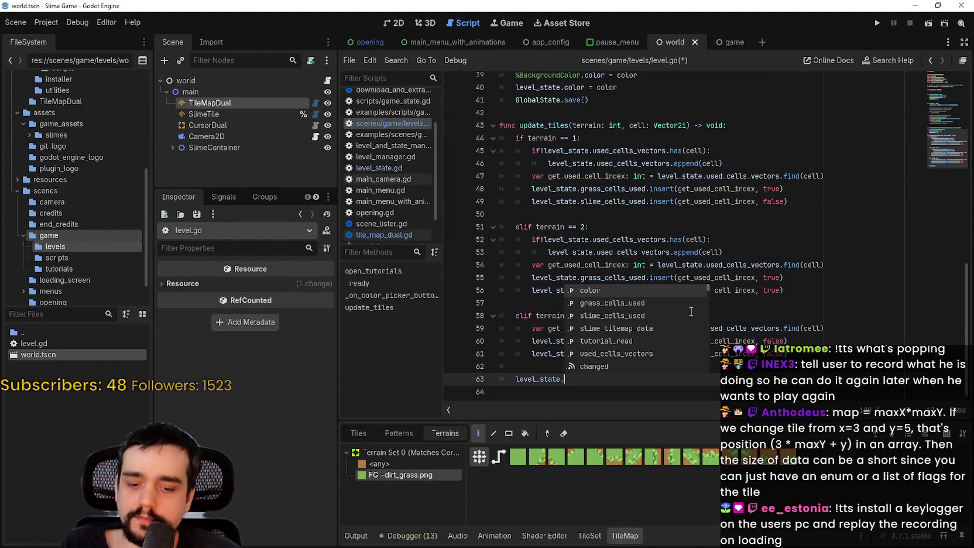
pyautogui.write('sli')
pyautogui.press('Down')
pyautogui.press('Return')
pyautogui.write('=')
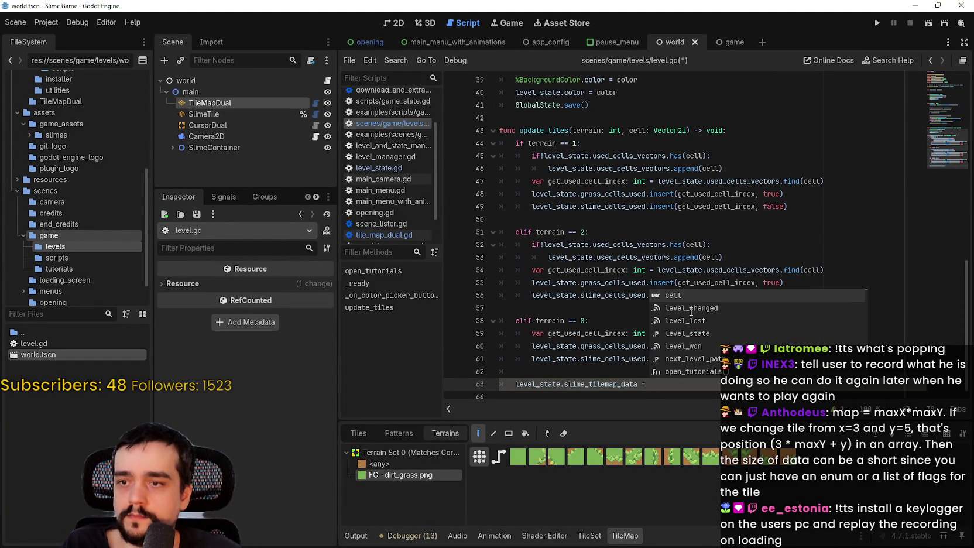
pyautogui.write(' l')
pyautogui.press('BackSpace')
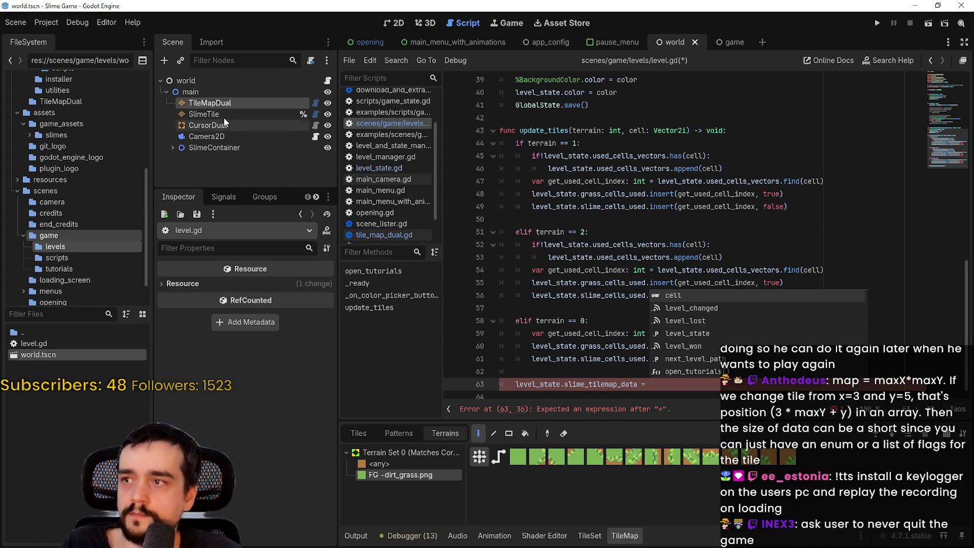
pyautogui.moveTo(205, 113)
pyautogui.mouseDown()
pyautogui.moveTo(685, 388)
pyautogui.moveTo(683, 377)
pyautogui.mouseUp()
pyautogui.press('BackSpace')
pyautogui.write('.tile_map_data')
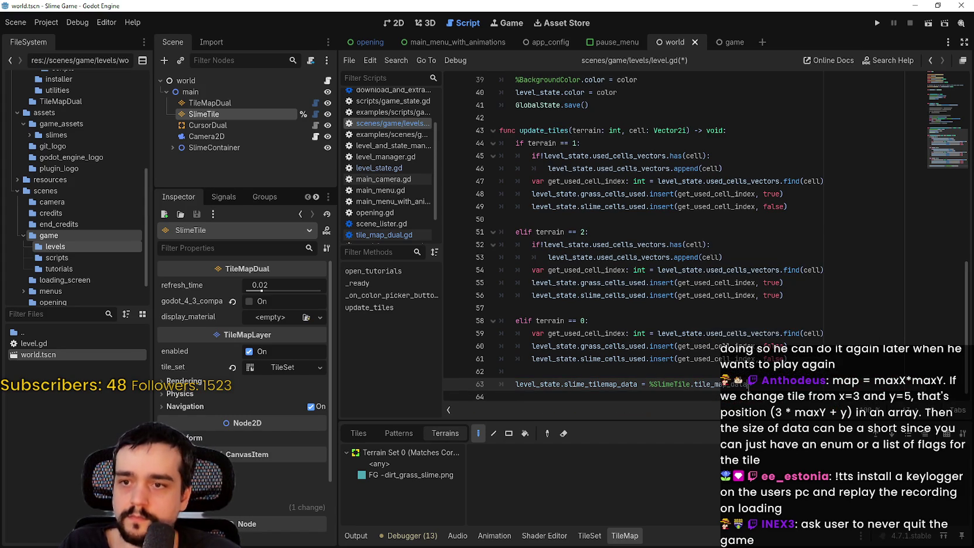
pyautogui.press('Up')
pyautogui.hotkey('ctrl', 's')
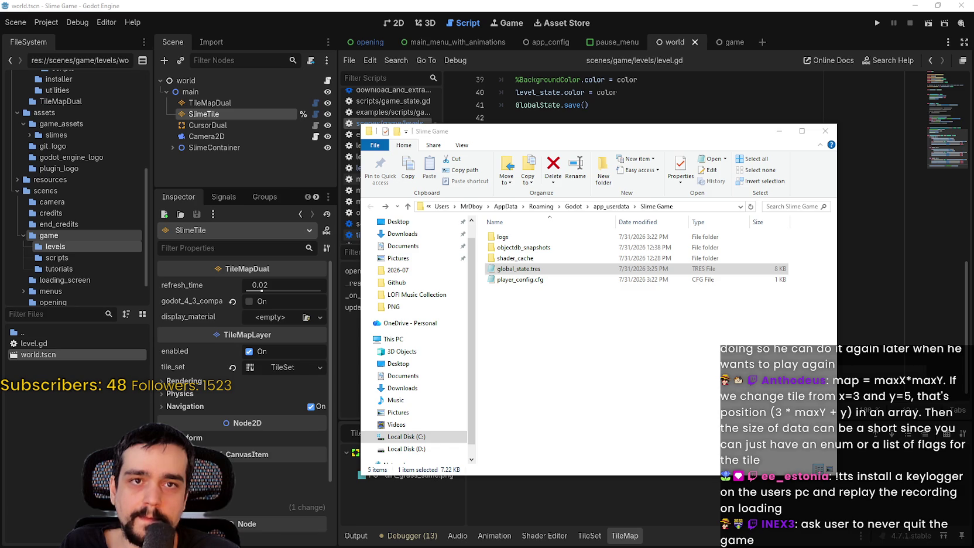
# - Delete global_state.tres and player_config.cfg from the user-data folder, then run the project
pyautogui.moveTo(507, 280); pyautogui.dragTo(507, 270)
pyautogui.rightClick(507, 269)
pyautogui.click(533, 459)
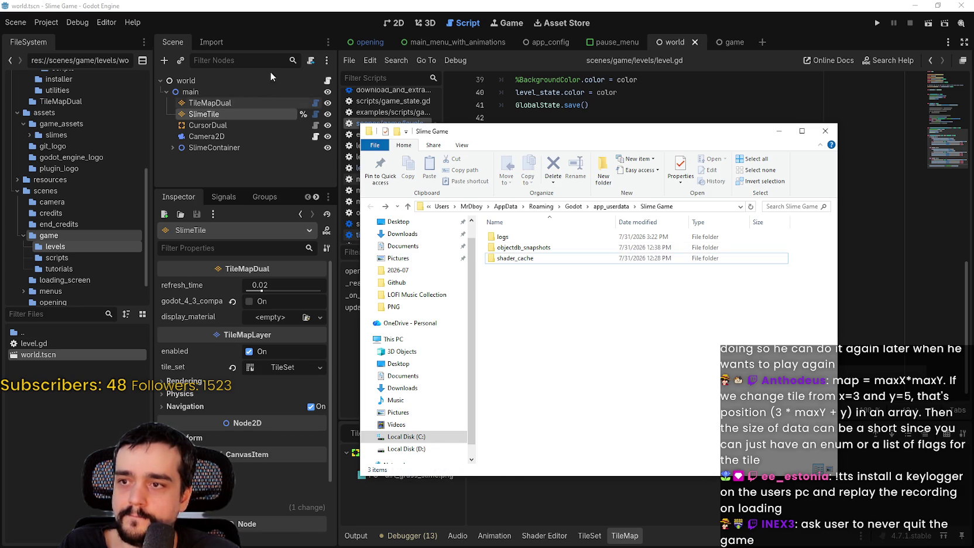
pyautogui.click(875, 23)
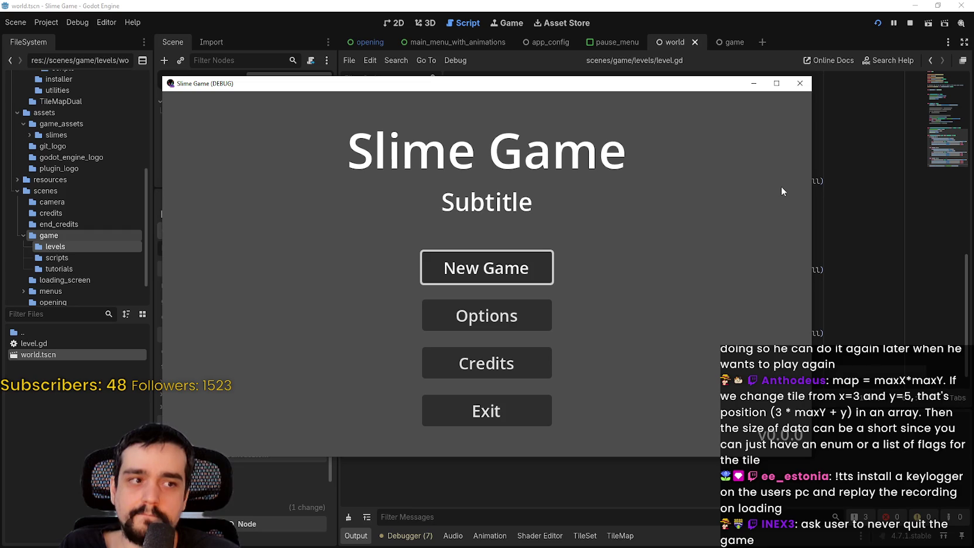
# - Start a new game, paint a slime trail and a grass strip, then exit the game
pyautogui.press('Return')
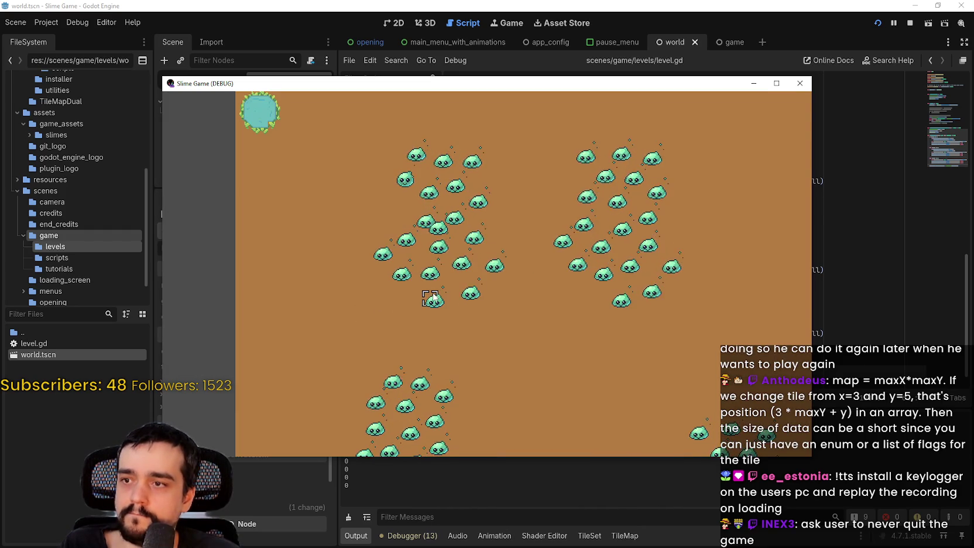
pyautogui.moveTo(426, 298); pyautogui.dragTo(695, 301)
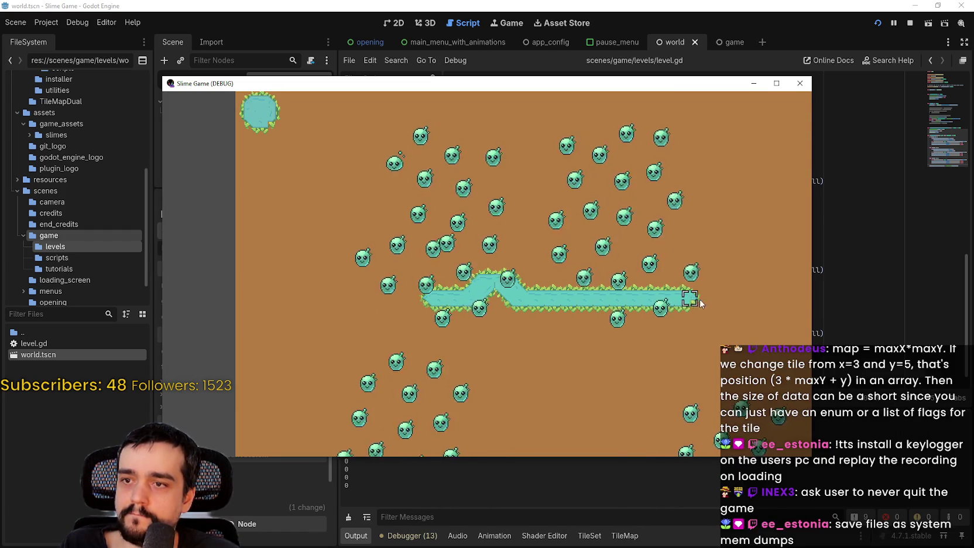
pyautogui.moveTo(713, 346); pyautogui.dragTo(422, 347)
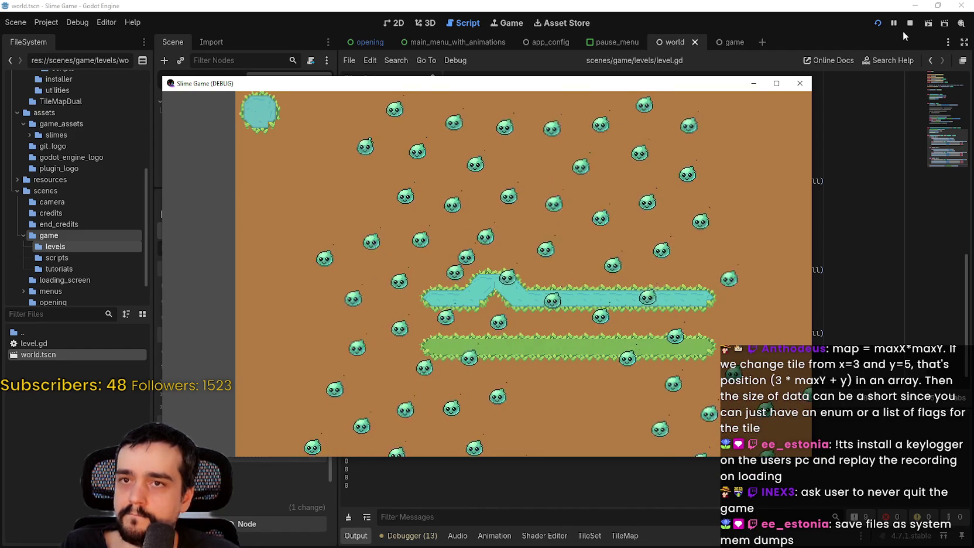
pyautogui.press('Escape')
pyautogui.click(522, 389)
pyautogui.press('Escape')
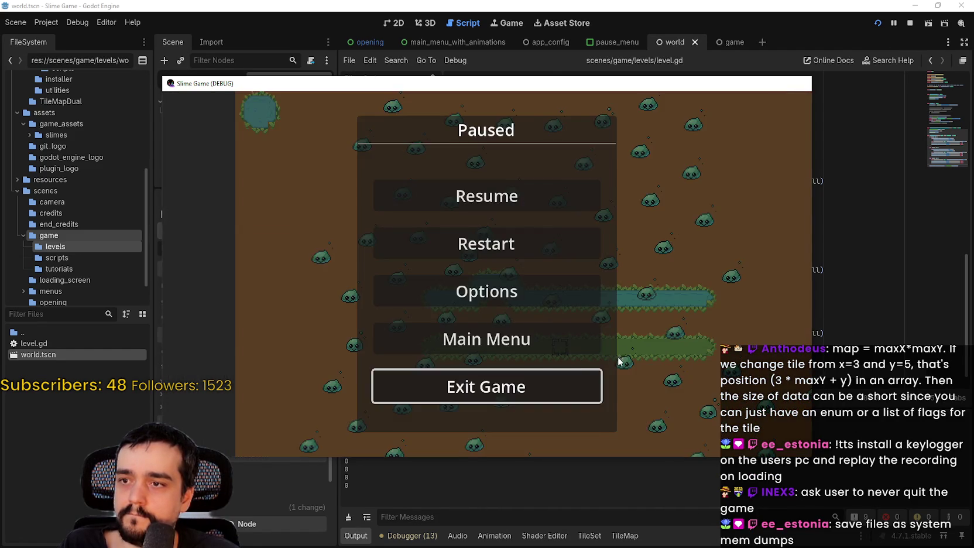
pyautogui.press('F8')
pyautogui.hotkey('ctrl', 'shift', 'Return')
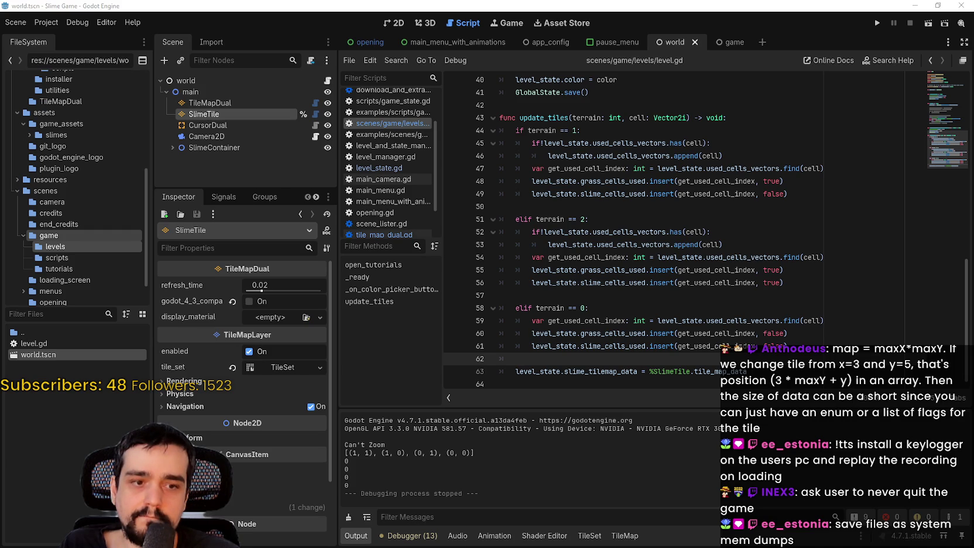
# - Open global_state.tres in Notepad and select its base64 slime_tilemap_data string
pyautogui.hotkey('alt', 'Tab')
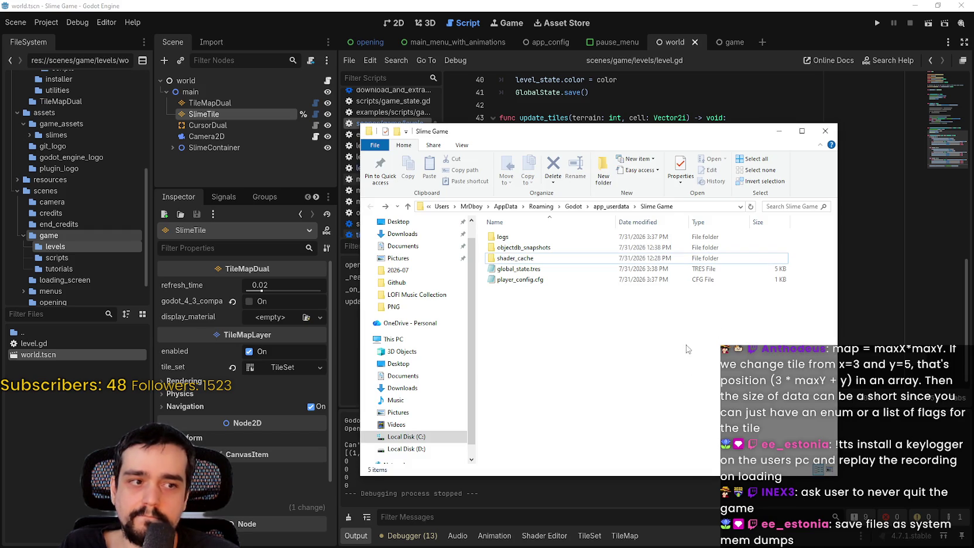
pyautogui.doubleClick(562, 269)
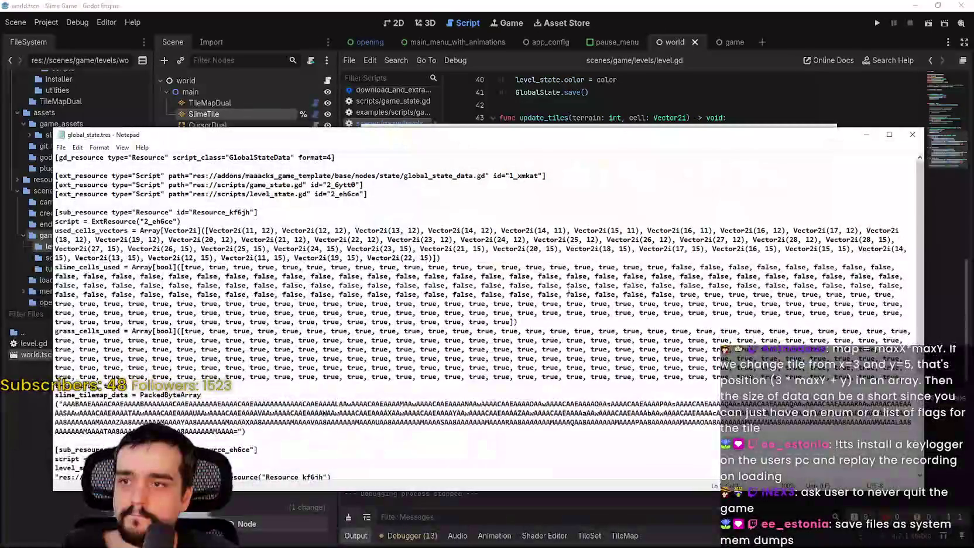
pyautogui.scroll(-4, 578, 293)
pyautogui.scroll(-1, 190, 262)
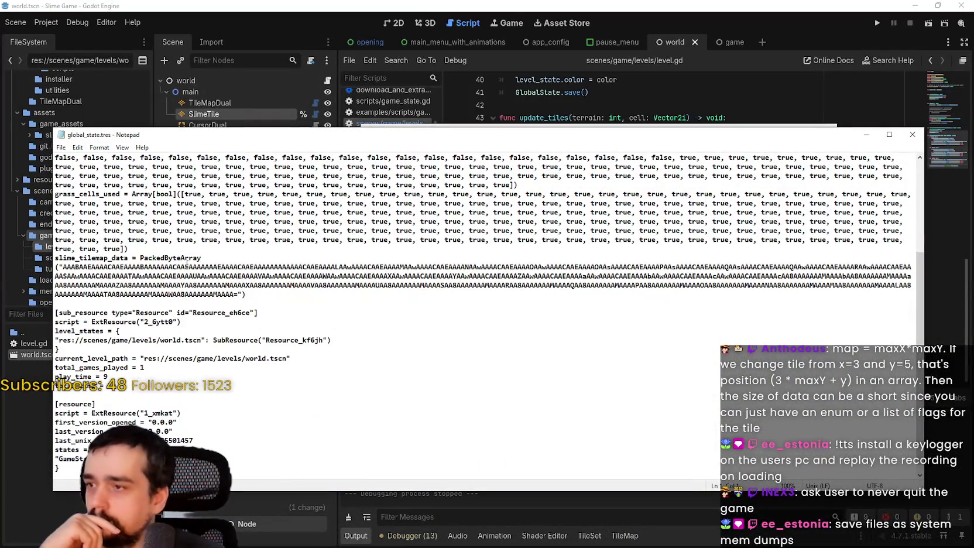
pyautogui.scroll(-1, 191, 262)
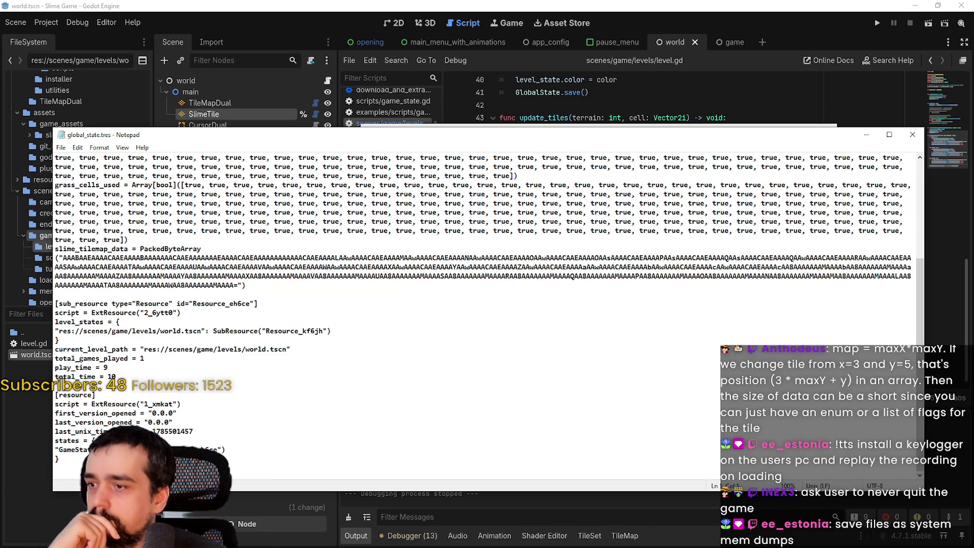
pyautogui.moveTo(527, 253)
pyautogui.mouseDown()
pyautogui.moveTo(893, 257)
pyautogui.moveTo(928, 279)
pyautogui.mouseUp()
pyautogui.click(666, 261)
pyautogui.moveTo(272, 293); pyautogui.dragTo(47, 247)
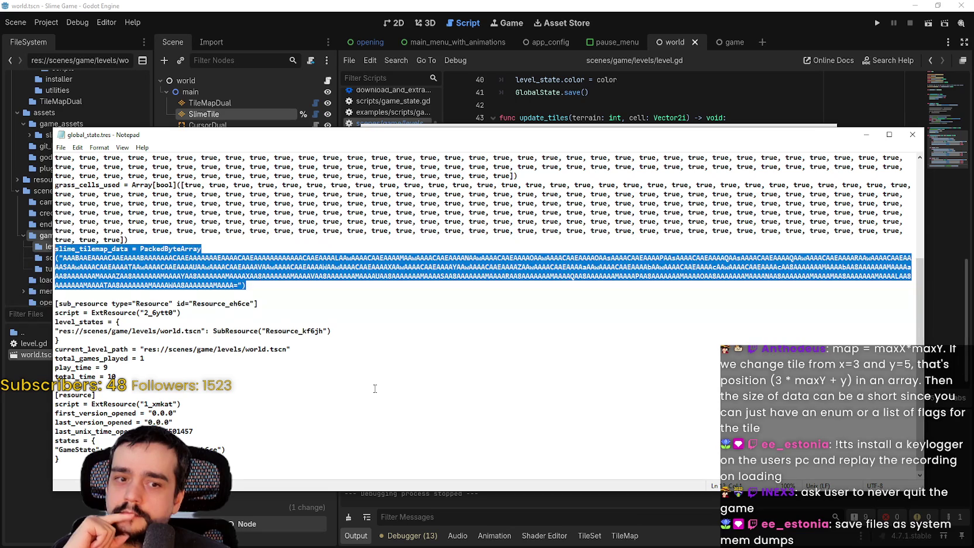
pyautogui.click(485, 5)
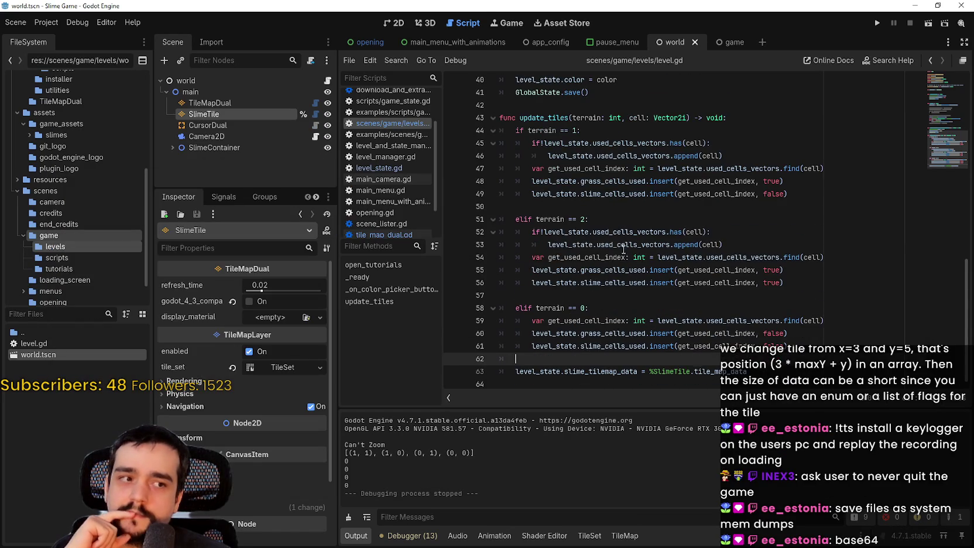
# - Add a line 36 in _ready reading '%SlimeTile.tile_map_data ='
pyautogui.scroll(5, 623, 246)
pyautogui.scroll(-4, 622, 245)
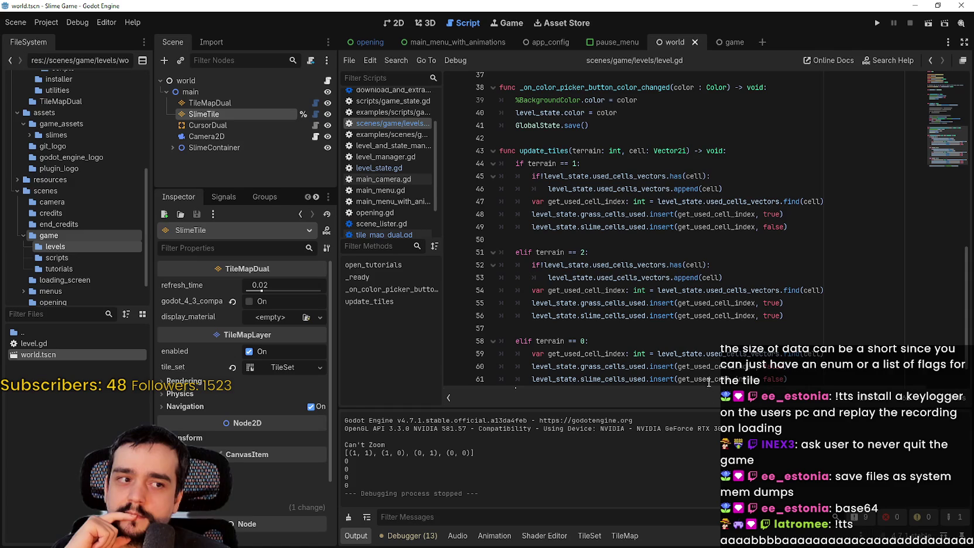
pyautogui.scroll(1, 704, 371)
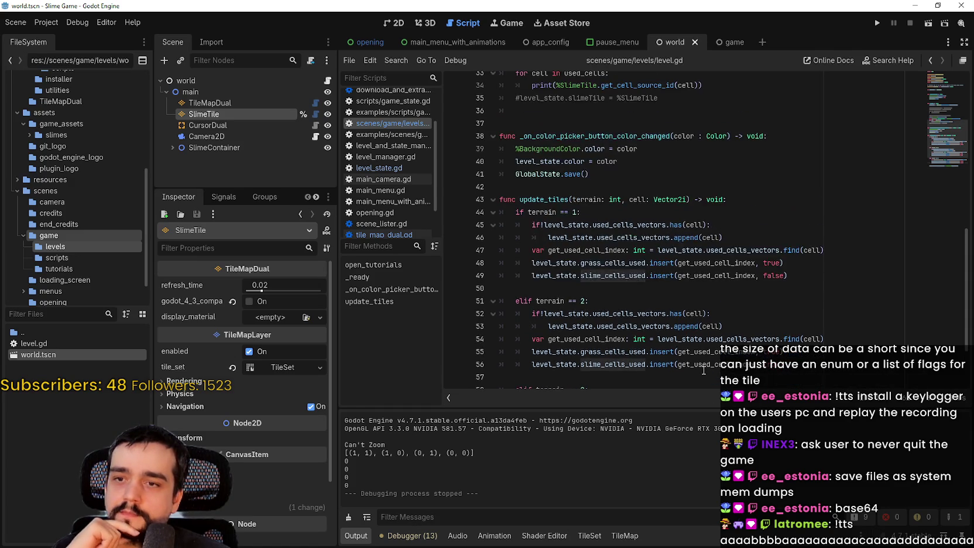
pyautogui.scroll(6, 703, 370)
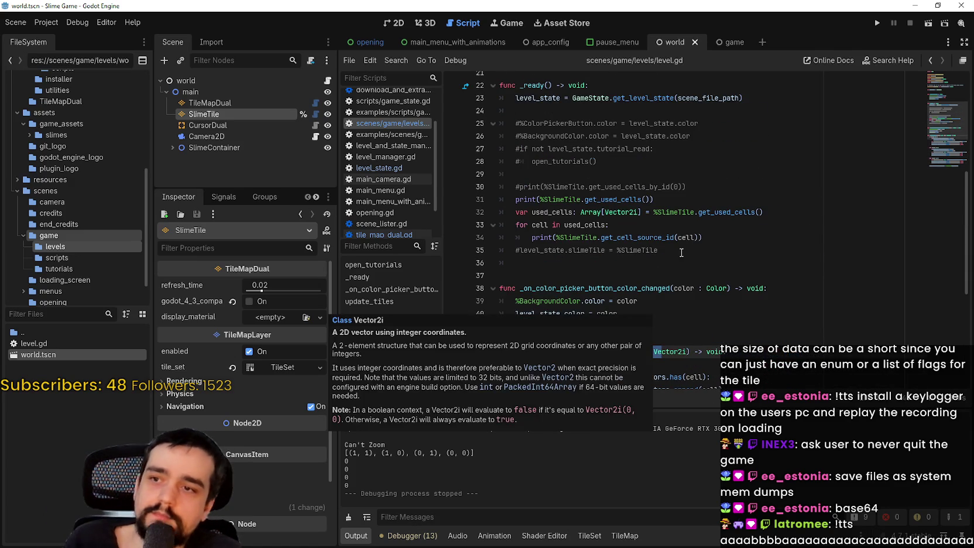
pyautogui.click(689, 246)
pyautogui.scroll(-1, 676, 260)
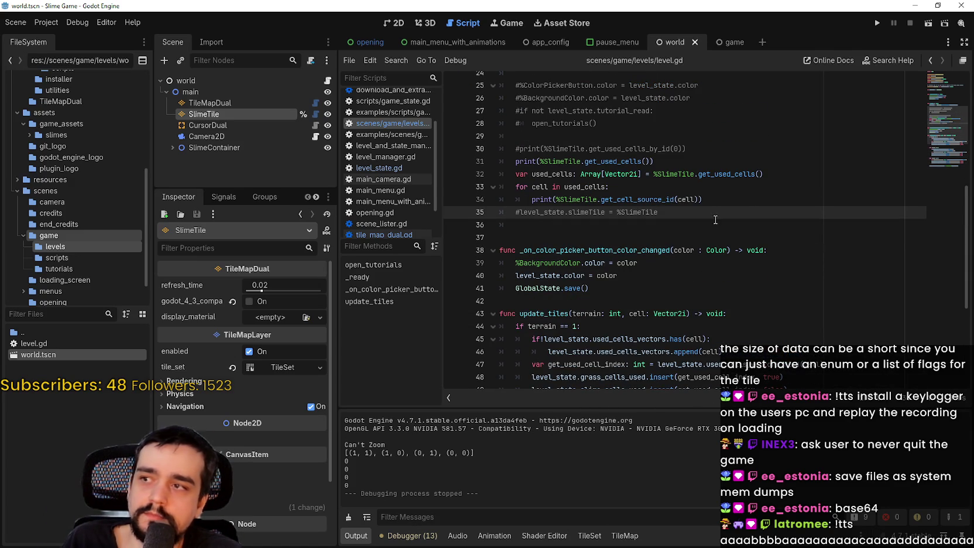
pyautogui.press('Return')
pyautogui.moveTo(258, 115)
pyautogui.mouseDown()
pyautogui.moveTo(575, 225)
pyautogui.moveTo(546, 225)
pyautogui.mouseUp()
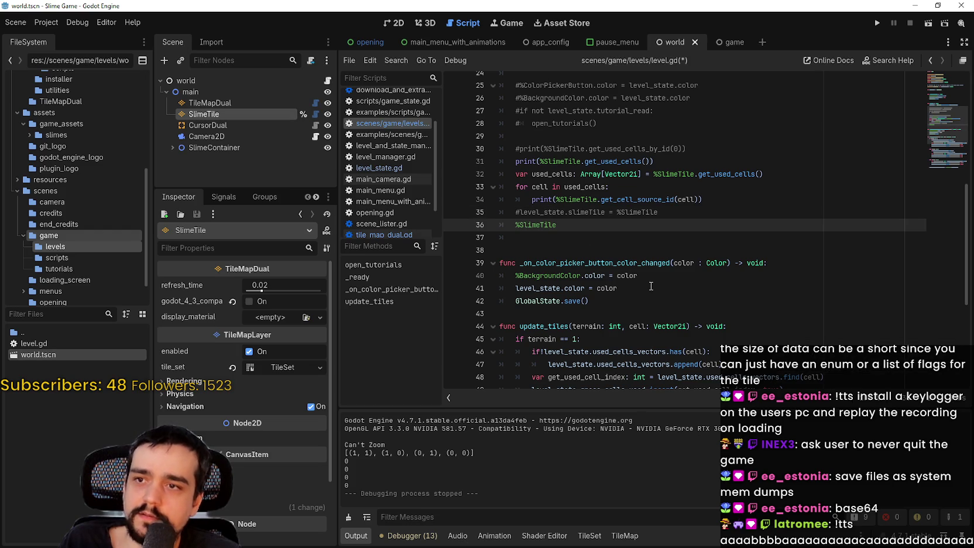
pyautogui.write('.tile_map_data')
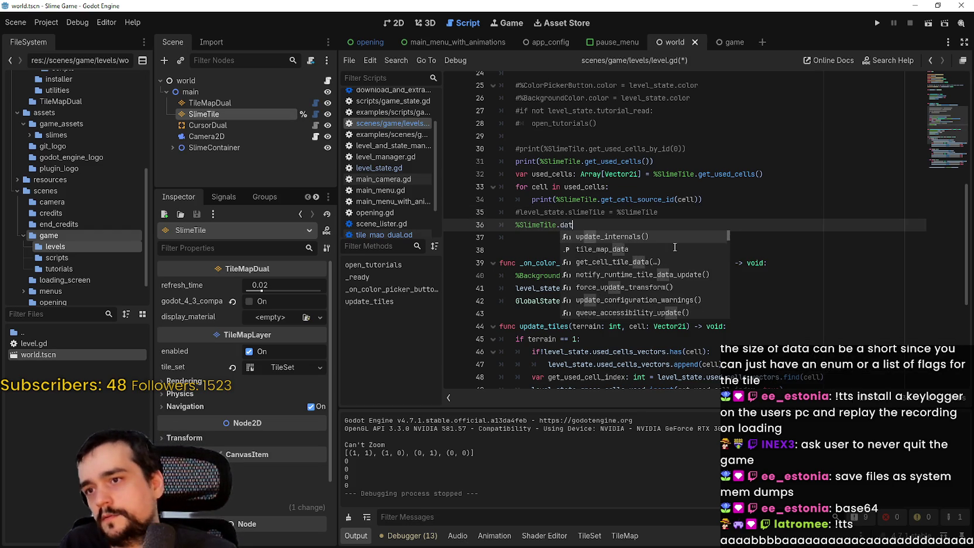
pyautogui.write(' =')
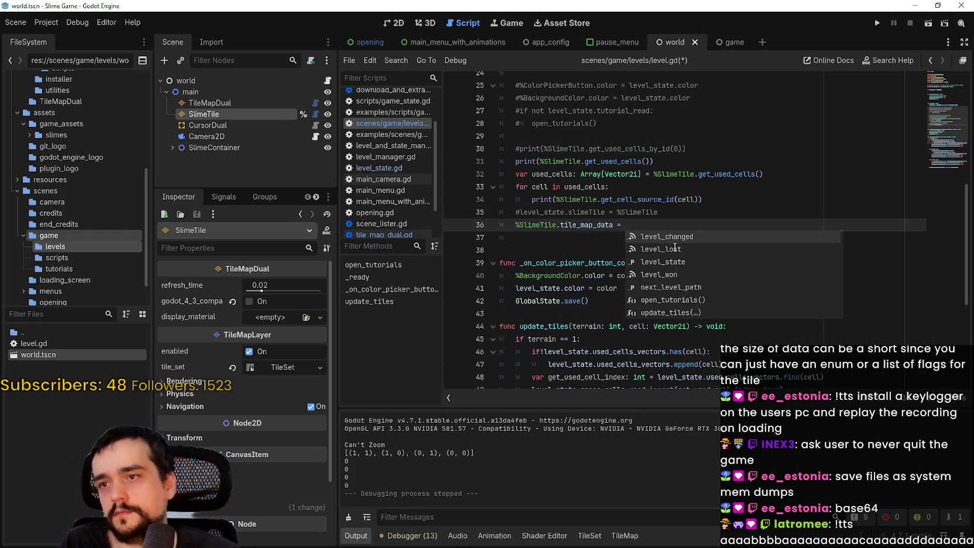
# - Finish line 36 with level_state.slime_tilemap_data, save, and run the game
pyautogui.doubleClick(544, 209)
pyautogui.scroll(-6, 690, 251)
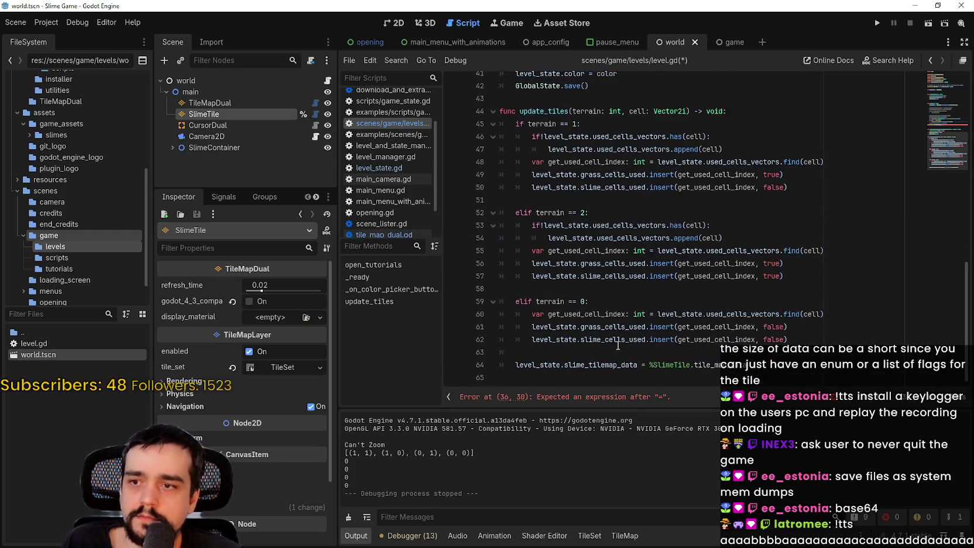
pyautogui.click(584, 364)
pyautogui.moveTo(638, 364); pyautogui.dragTo(515, 365)
pyautogui.hotkey('ctrl', 'c')
pyautogui.scroll(5, 660, 326)
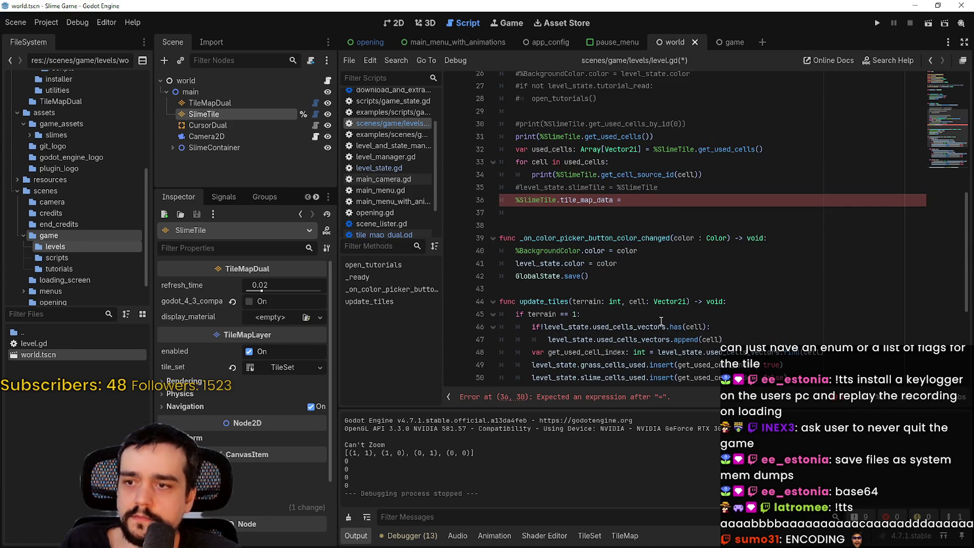
pyautogui.click(673, 201)
pyautogui.hotkey('ctrl', 'v')
pyautogui.click(647, 220)
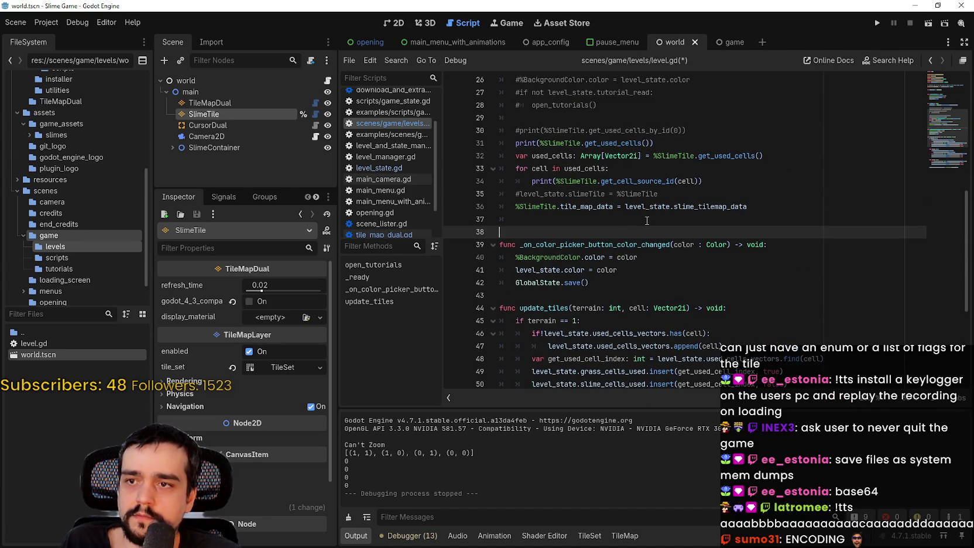
pyautogui.hotkey('ctrl', 's')
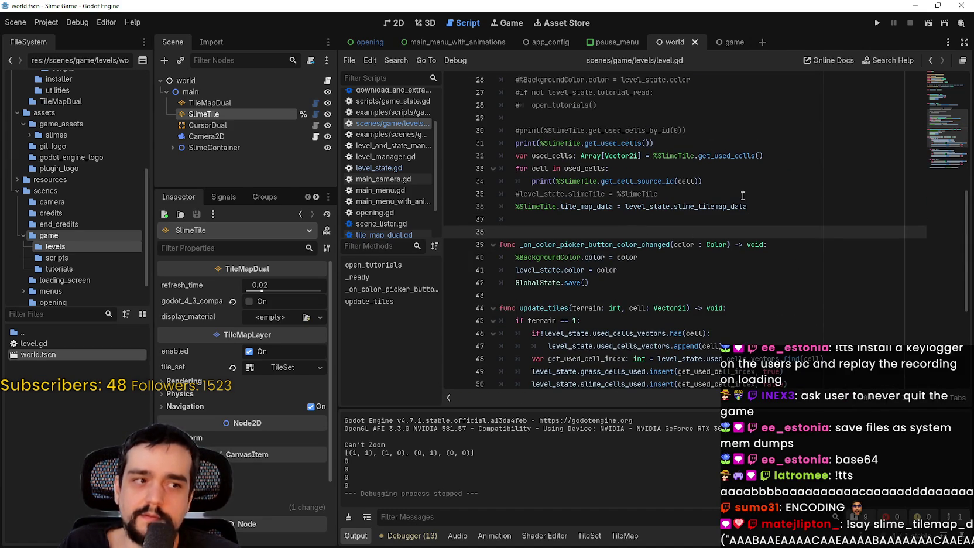
pyautogui.click(877, 25)
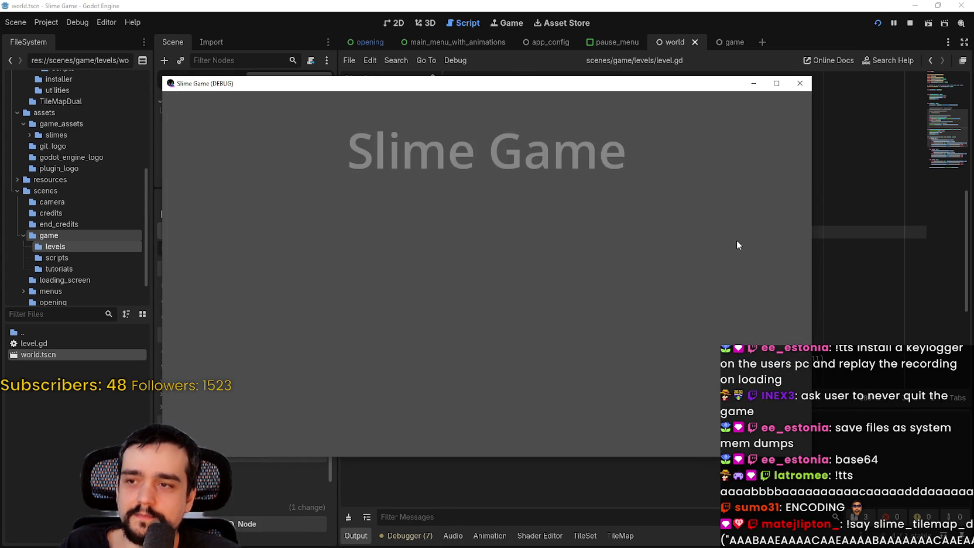
# - Start the Slime Game level, zoom and pan around it, then bring up global_state.tres in Notepad
pyautogui.click(533, 296)
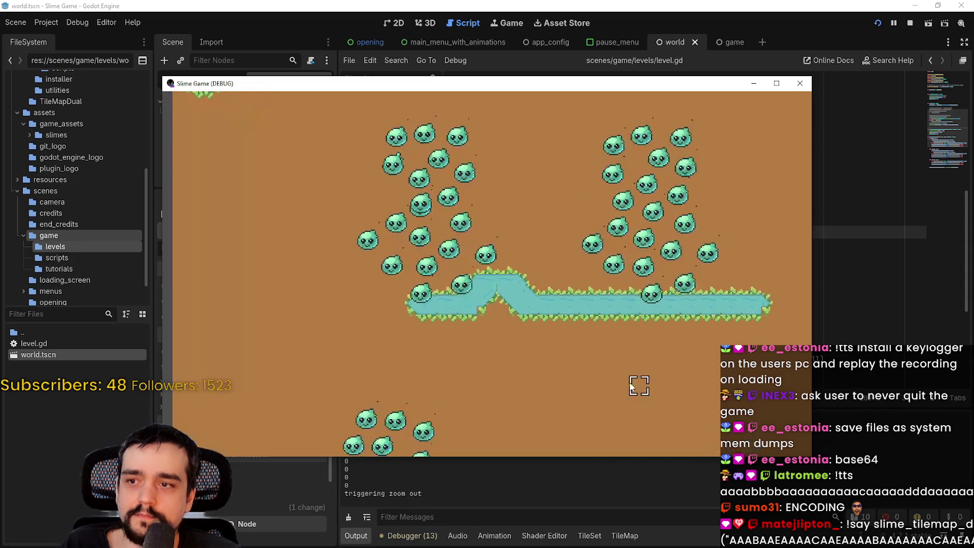
pyautogui.scroll(-5, 630, 380)
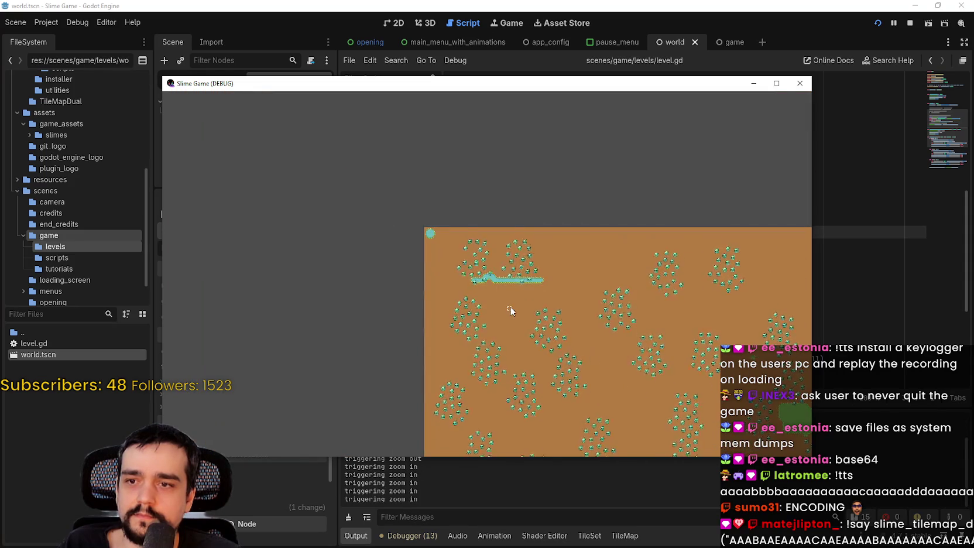
pyautogui.scroll(3, 508, 311)
pyautogui.scroll(-3, 509, 316)
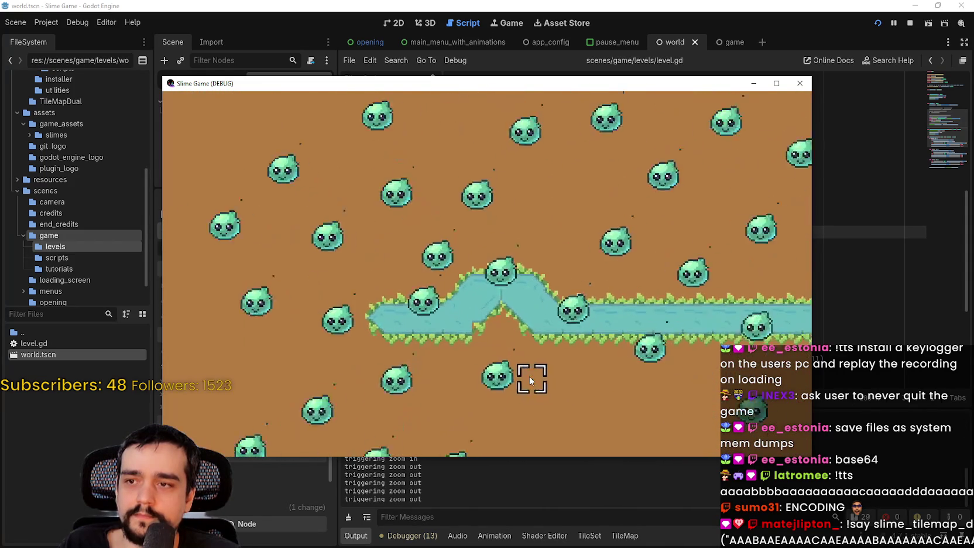
pyautogui.scroll(-1, 530, 379)
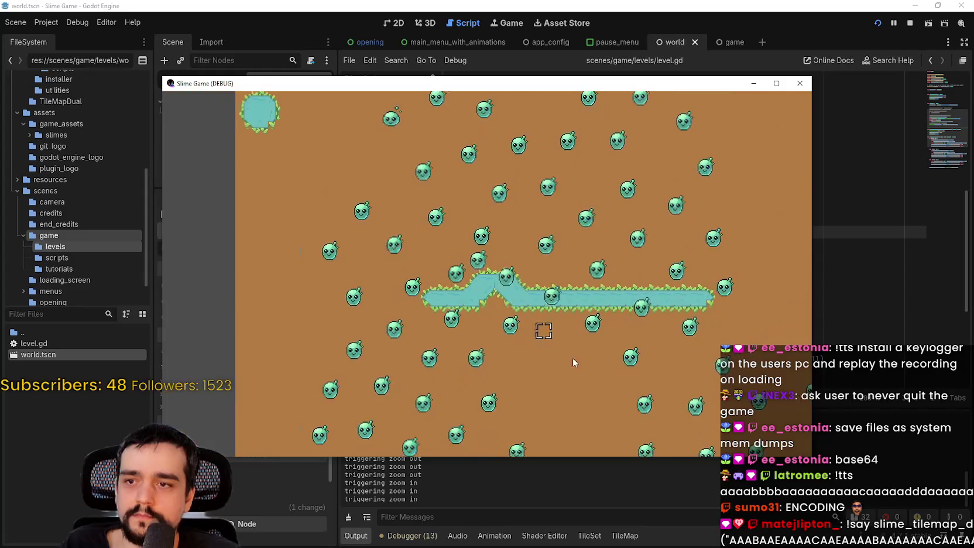
pyautogui.moveTo(638, 394)
pyautogui.mouseDown()
pyautogui.moveTo(474, 283)
pyautogui.moveTo(560, 376)
pyautogui.mouseUp()
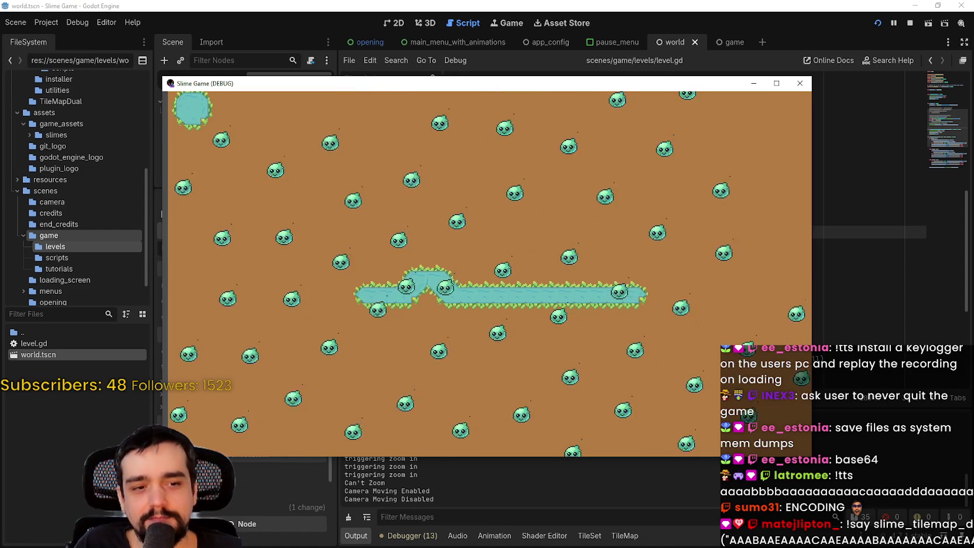
pyautogui.hotkey('alt', 'Tab')
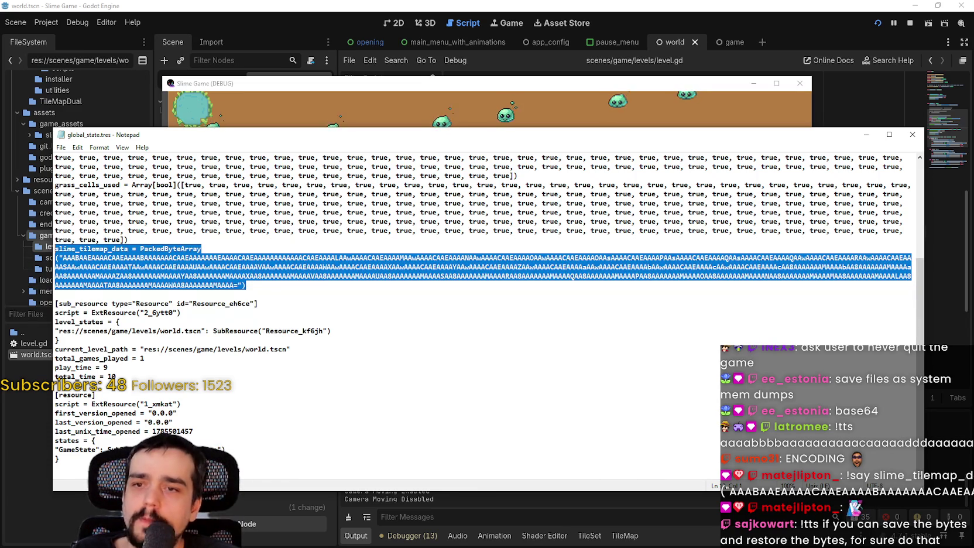
# - Inspect the slime_tilemap_data string, shifting Notepad aside to compare it with the running game
pyautogui.click(247, 250)
pyautogui.moveTo(221, 259)
pyautogui.mouseDown()
pyautogui.moveTo(385, 271)
pyautogui.moveTo(238, 286)
pyautogui.mouseUp()
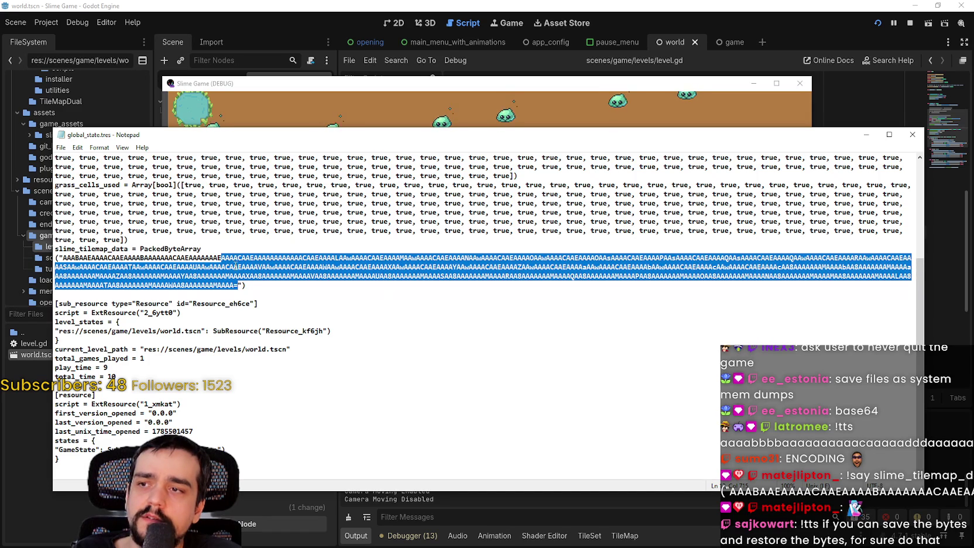
pyautogui.moveTo(305, 141); pyautogui.dragTo(361, 435)
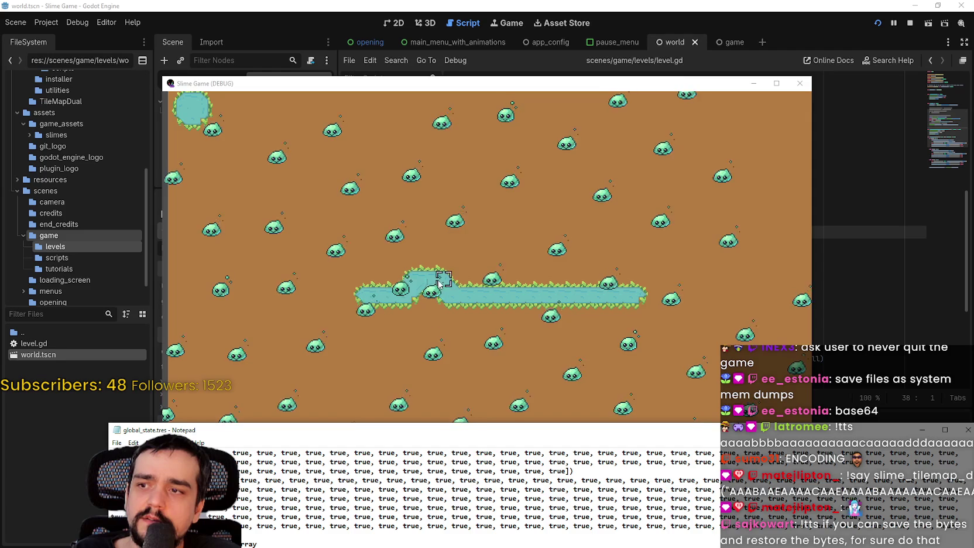
pyautogui.moveTo(498, 429); pyautogui.dragTo(472, 194)
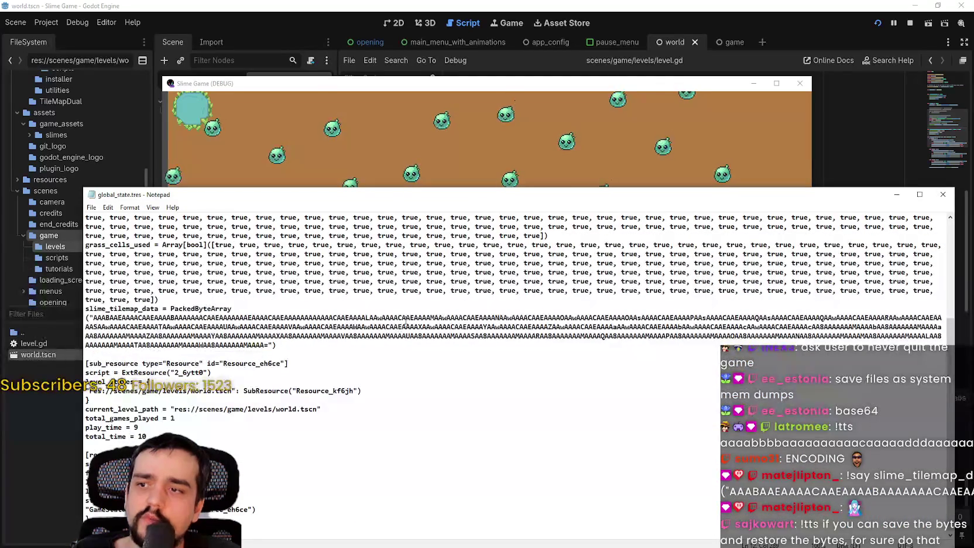
pyautogui.moveTo(404, 321); pyautogui.dragTo(484, 327)
pyautogui.scroll(4, 478, 339)
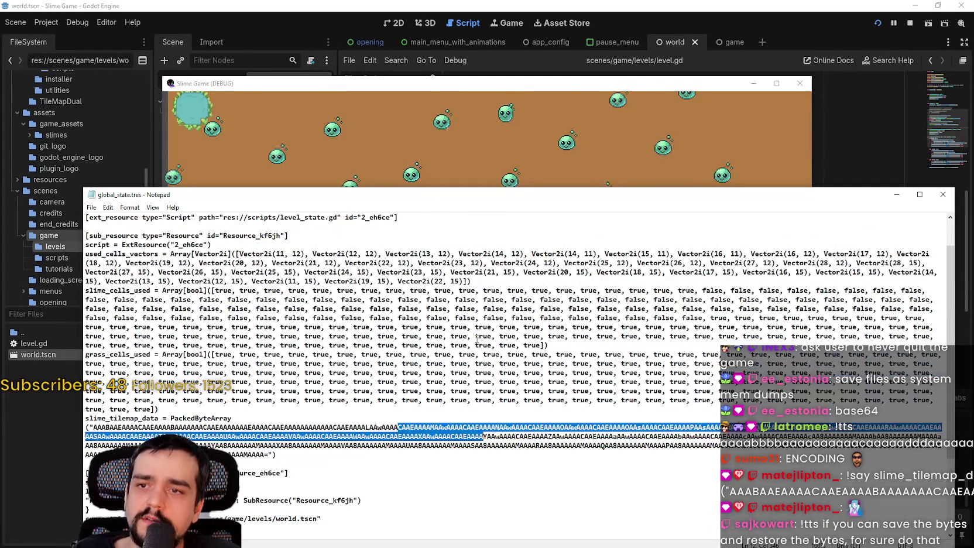
pyautogui.scroll(1, 477, 337)
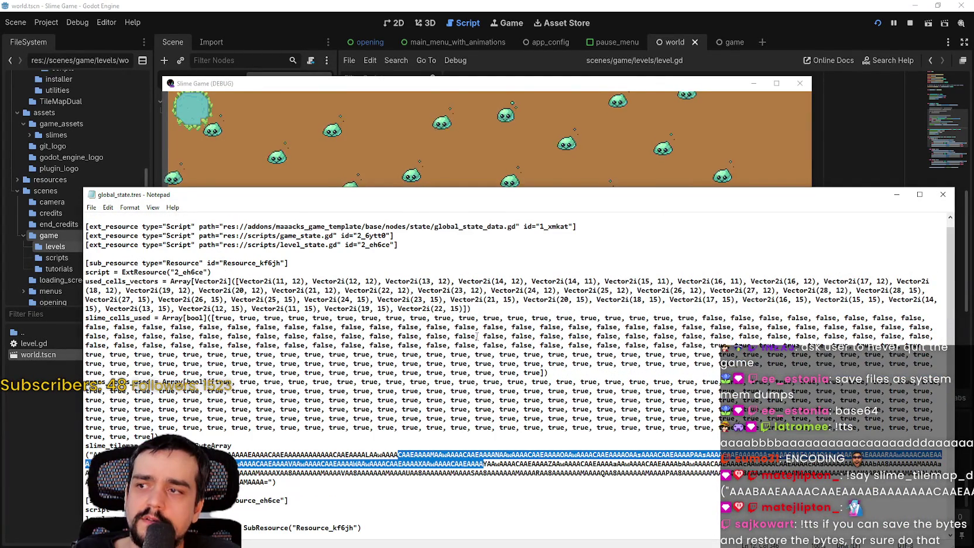
pyautogui.scroll(-3, 477, 336)
pyautogui.scroll(2, 477, 335)
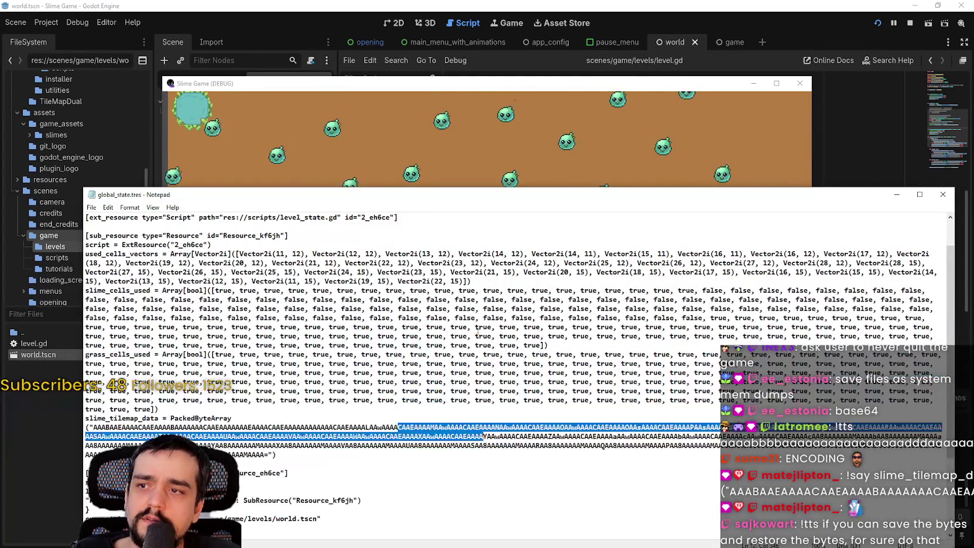
pyautogui.scroll(-3, 477, 335)
# - Clear the selection, move Notepad up, and close global_state.tres
pyautogui.click(477, 335)
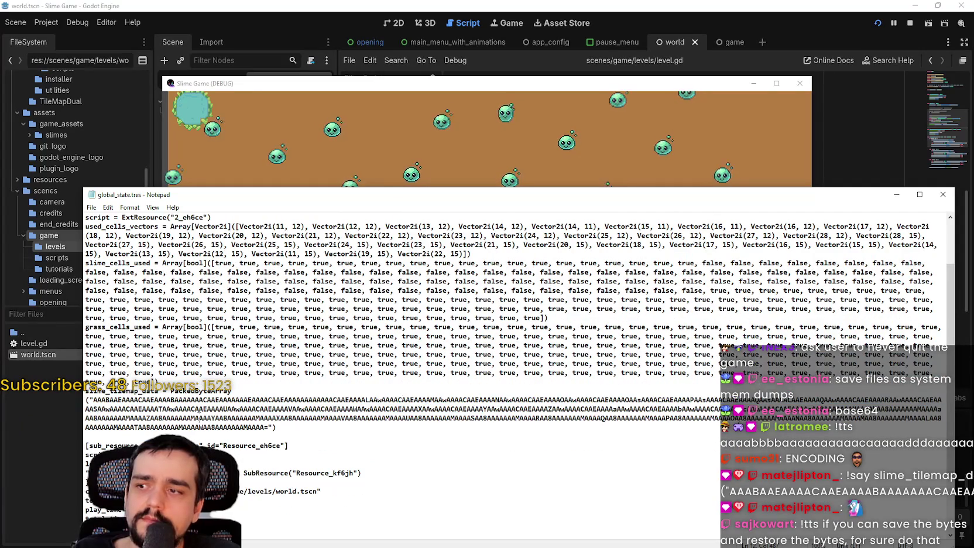
pyautogui.moveTo(600, 186)
pyautogui.mouseDown()
pyautogui.moveTo(621, 79)
pyautogui.moveTo(593, 62)
pyautogui.mouseUp()
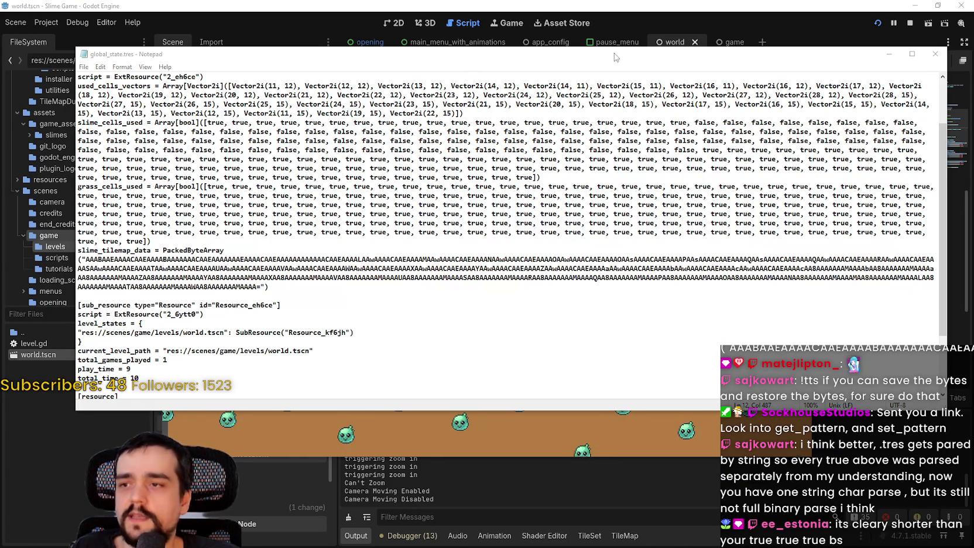
pyautogui.click(927, 56)
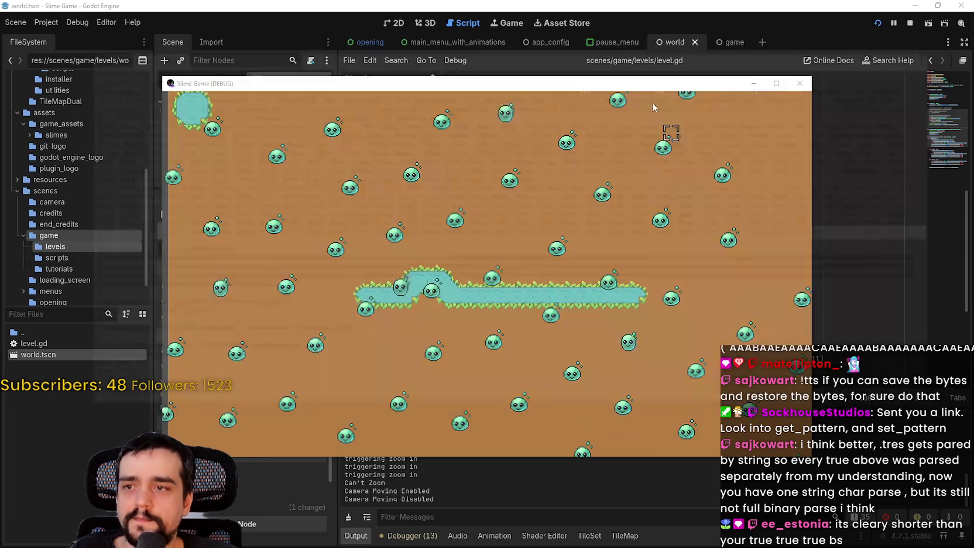
# - Close the game window and jump from level.gd to the LevelState definition in level_state.gd
pyautogui.press('F8')
pyautogui.click(619, 300)
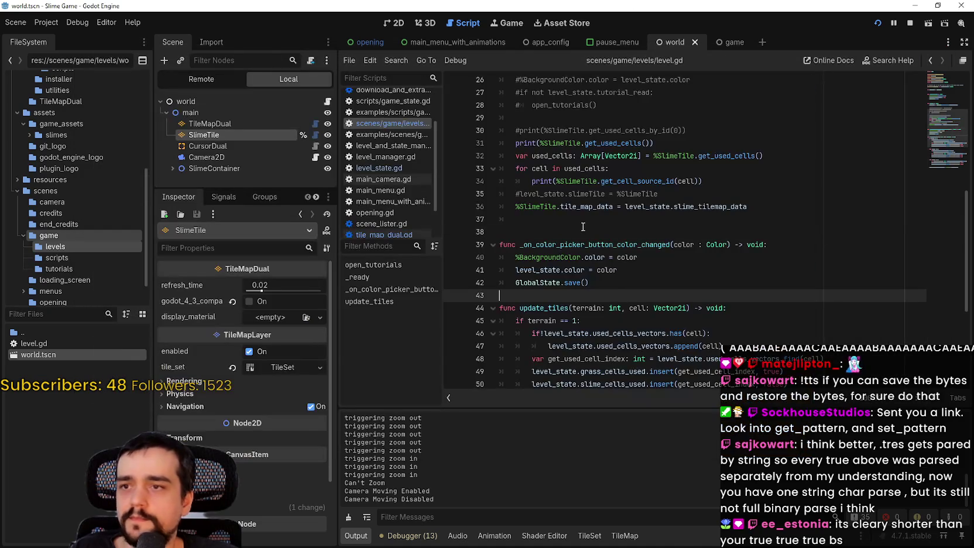
pyautogui.click(327, 102)
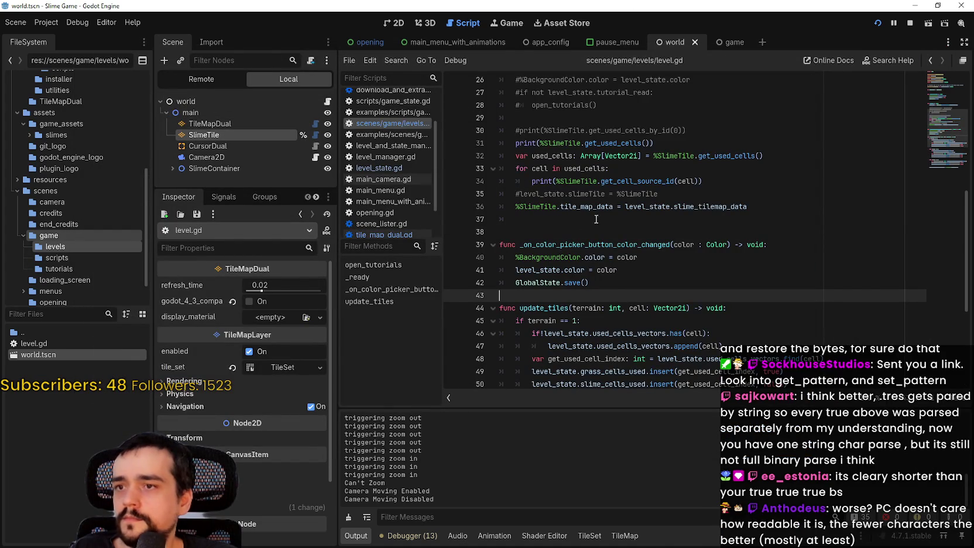
pyautogui.scroll(3, 590, 112)
pyautogui.scroll(3, 591, 111)
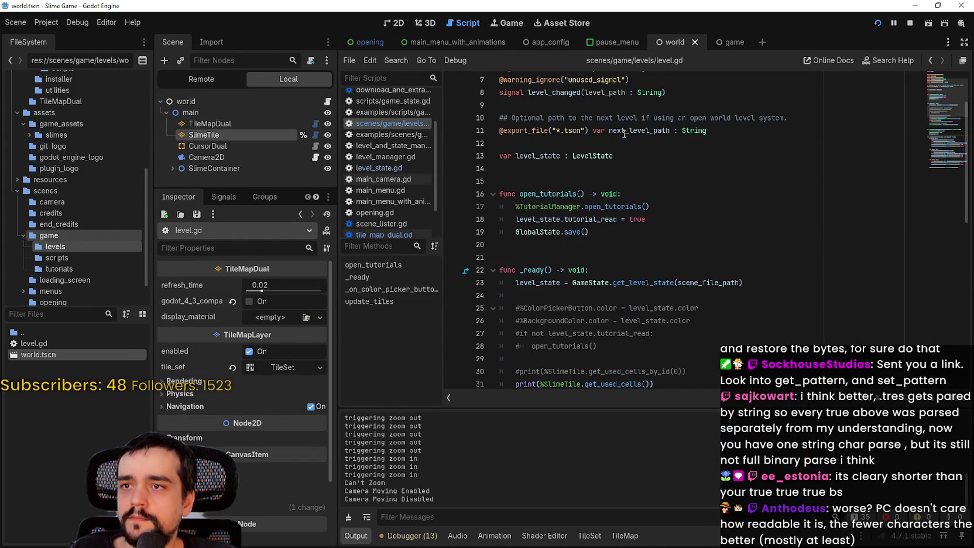
pyautogui.rightClick(607, 155)
pyautogui.click(649, 315)
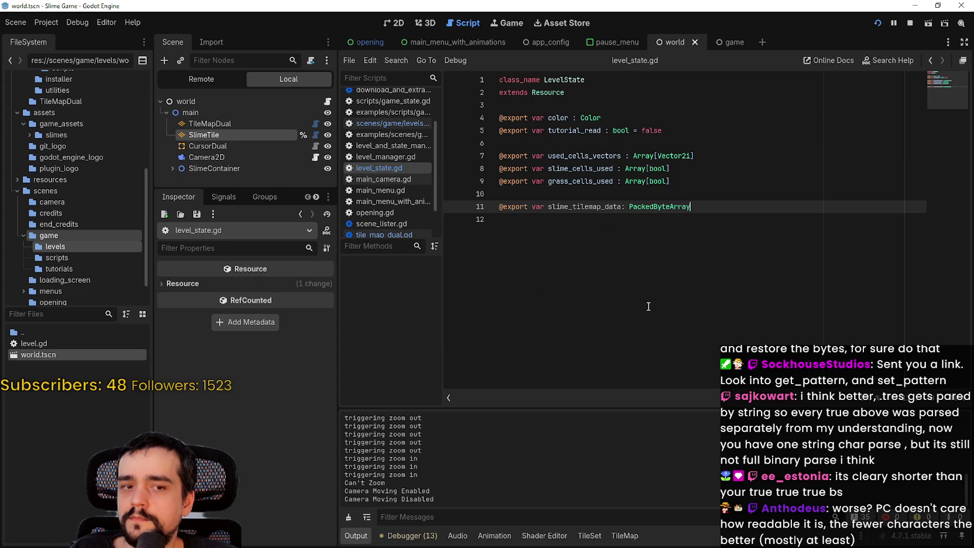
# - Change the slime_tilemap_data type from PackedByteArray to TileMapPattern
pyautogui.doubleClick(606, 207)
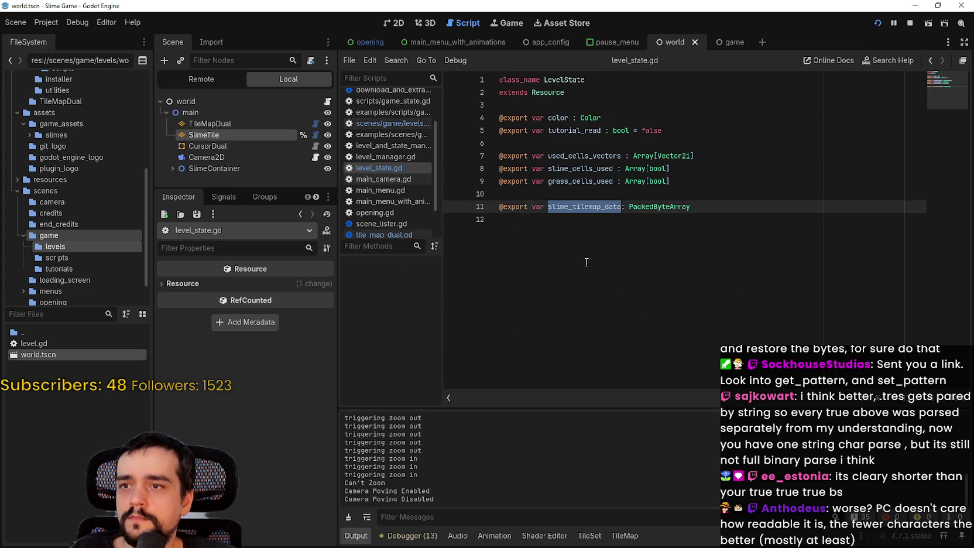
pyautogui.doubleClick(655, 207)
pyautogui.write('TileMapPattern')
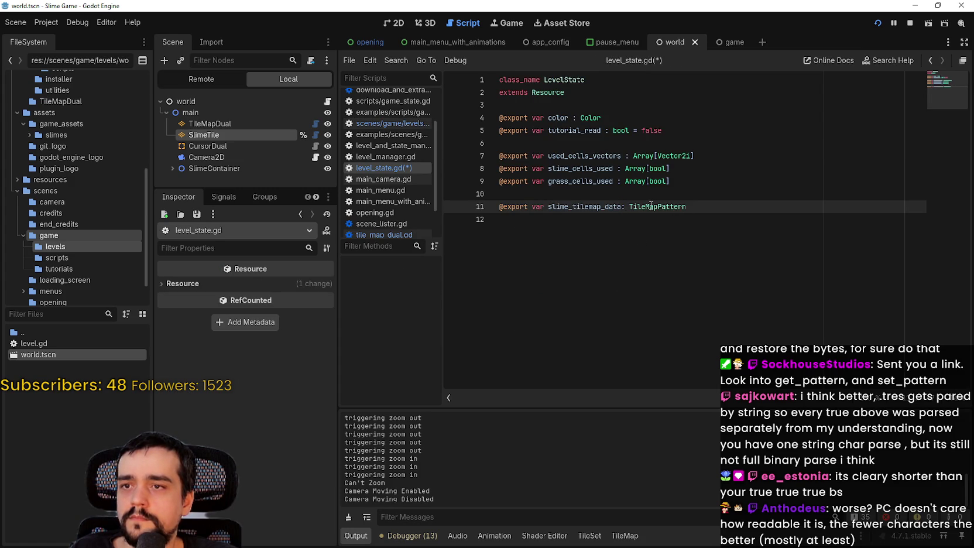
pyautogui.moveTo(649, 207); pyautogui.dragTo(723, 209)
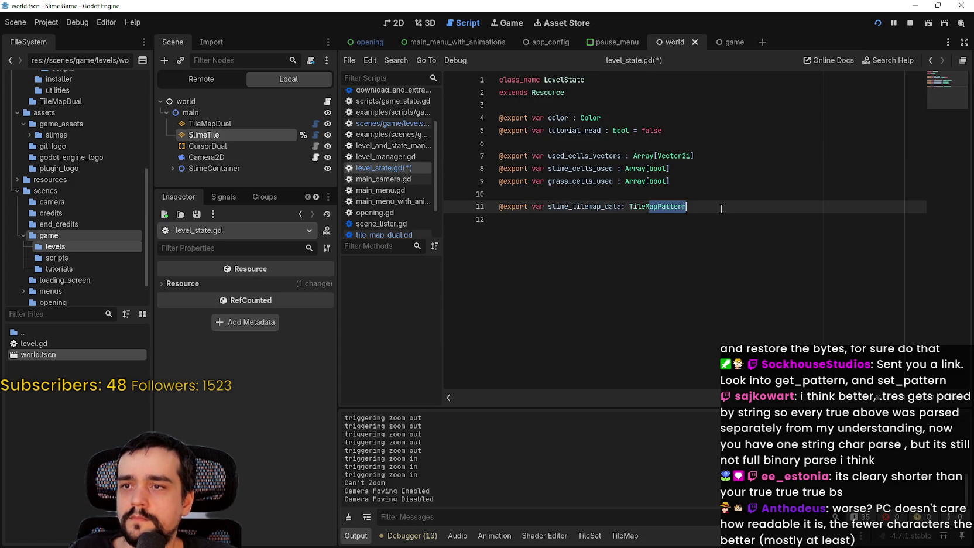
pyautogui.doubleClick(673, 207)
# - Rename the variable on line 11 to slime_tile_map_Pattern
pyautogui.click(616, 207)
pyautogui.moveTo(618, 206); pyautogui.dragTo(572, 207)
pyautogui.write('TileMapPattern')
pyautogui.click(601, 207)
pyautogui.write('_')
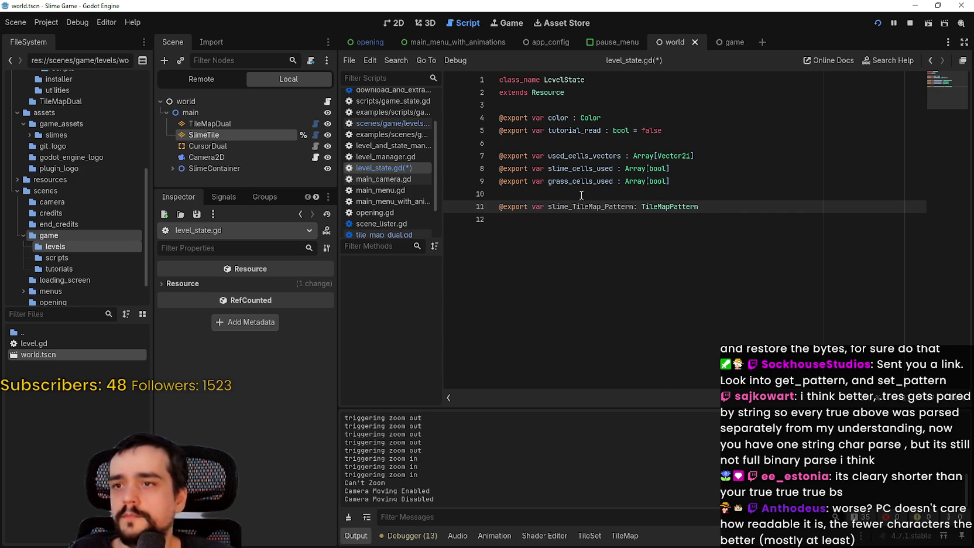
pyautogui.click(590, 206)
pyautogui.write('_')
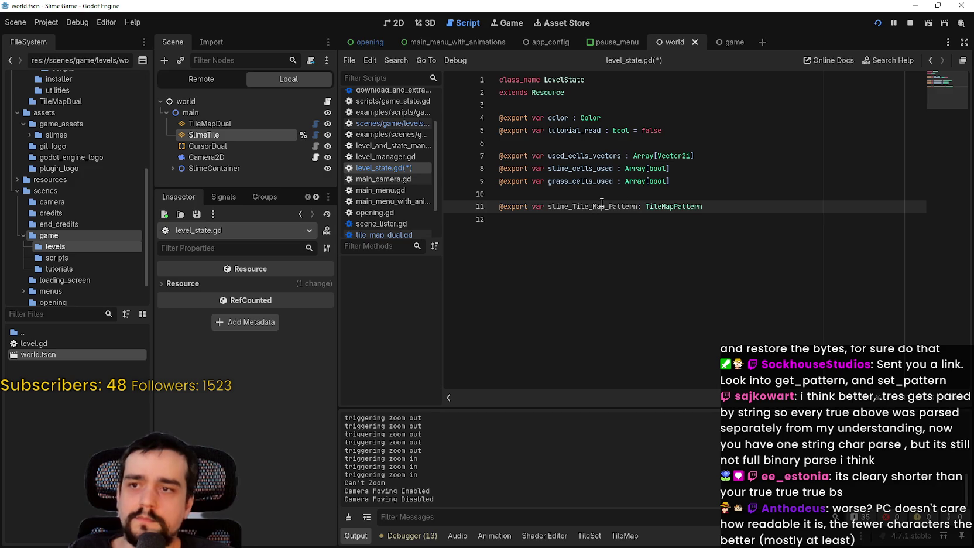
pyautogui.click(578, 201)
pyautogui.press('BackSpace')
pyautogui.write('t')
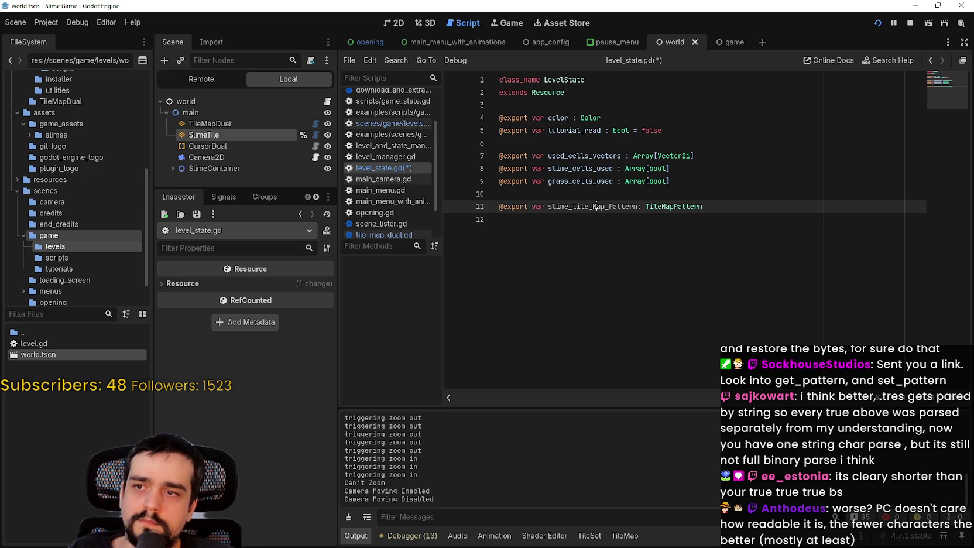
pyautogui.click(596, 207)
pyautogui.press('BackSpace')
pyautogui.write('m')
# - Save level_state.gd, copy the new variable name, and stop the running game
pyautogui.click(612, 219)
pyautogui.hotkey('ctrl', 's')
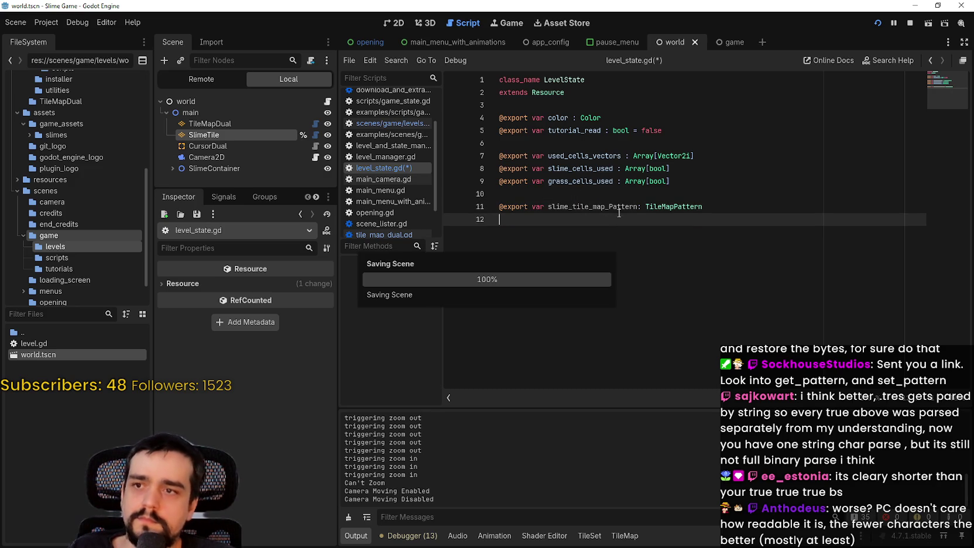
pyautogui.doubleClick(619, 207)
pyautogui.hotkey('ctrl', 'c')
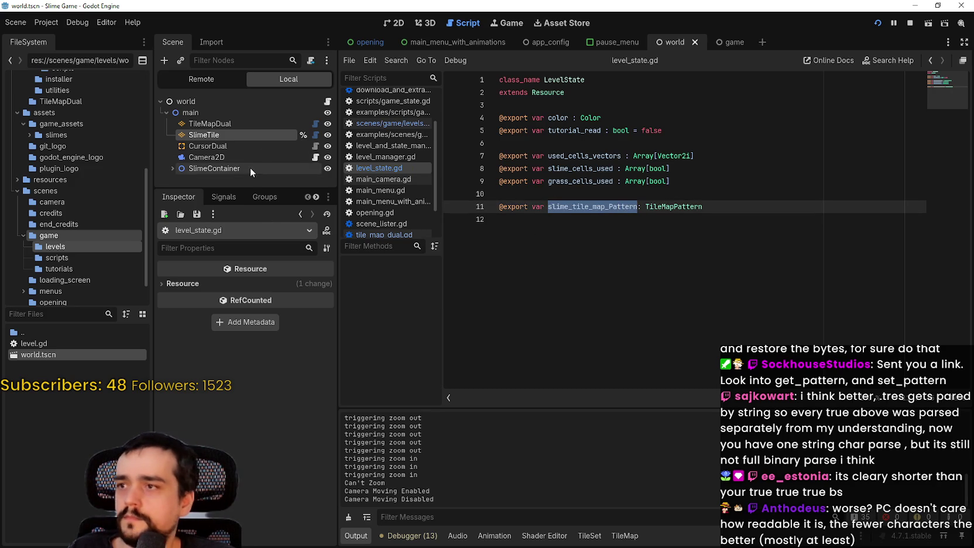
pyautogui.click(910, 23)
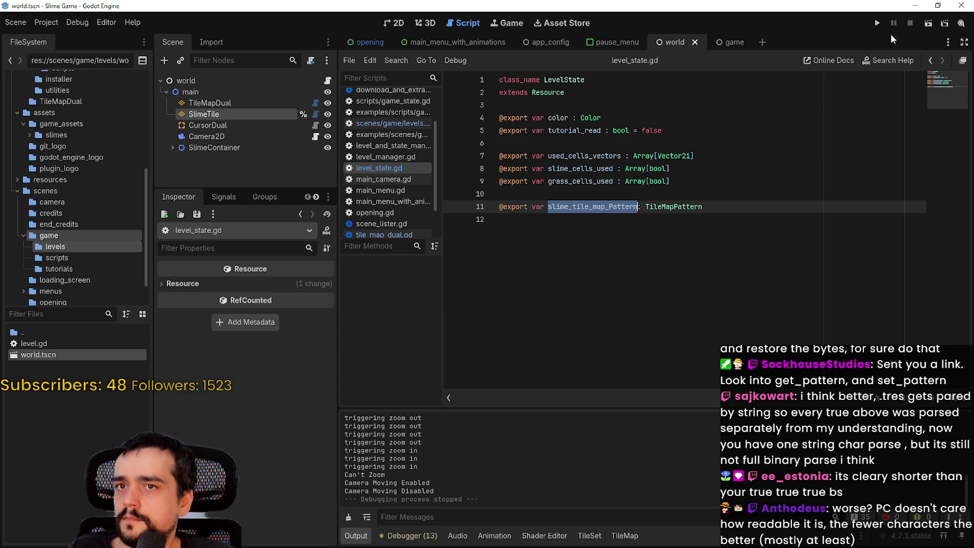
# - Open level.gd and go to line 64 at the end of update_tiles
pyautogui.click(327, 80)
pyautogui.scroll(-5, 572, 216)
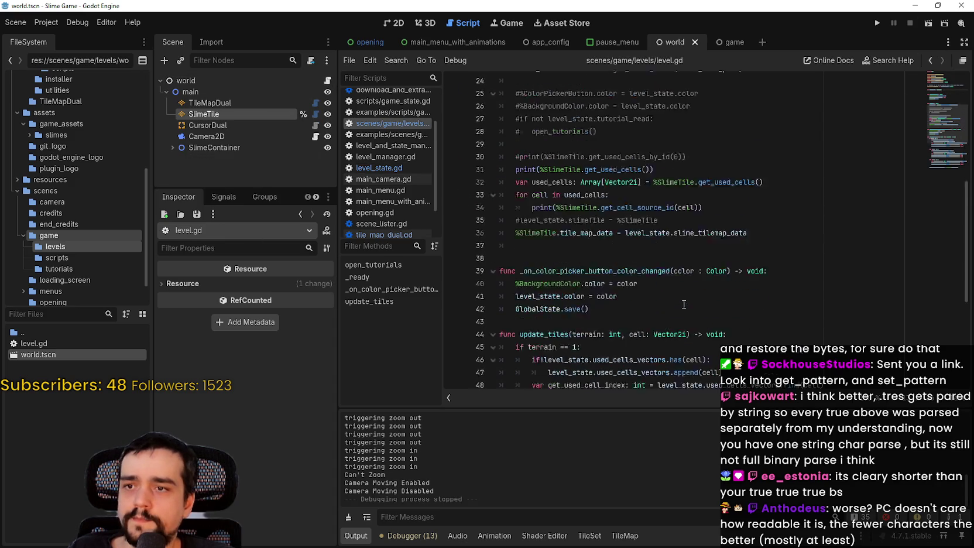
pyautogui.doubleClick(588, 199)
pyautogui.scroll(-4, 574, 216)
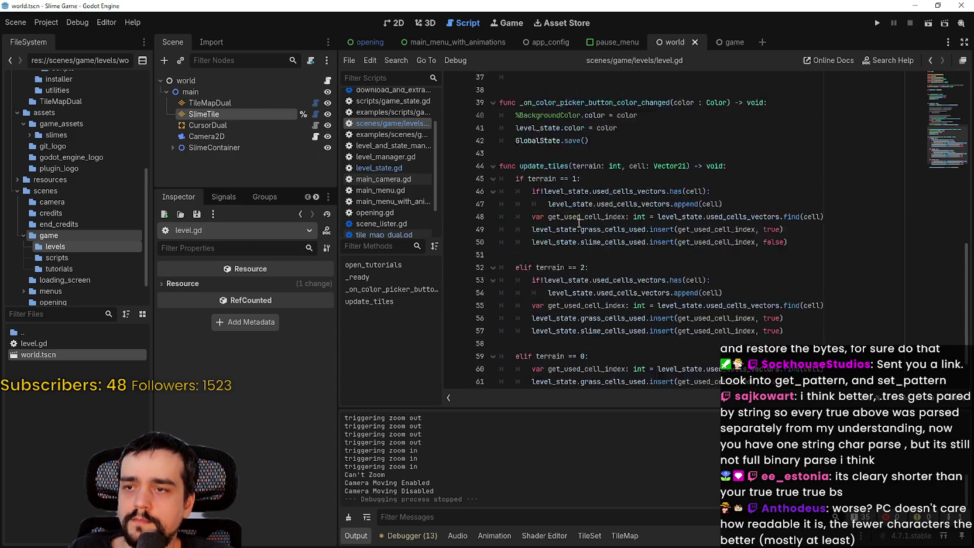
pyautogui.doubleClick(673, 371)
# - Make line 64 assign %SlimeTile.tile_map to level_state.slime_tile_map_Pattern
pyautogui.click(592, 369)
pyautogui.doubleClick(592, 369)
pyautogui.write('slime_tile_map_Pattern')
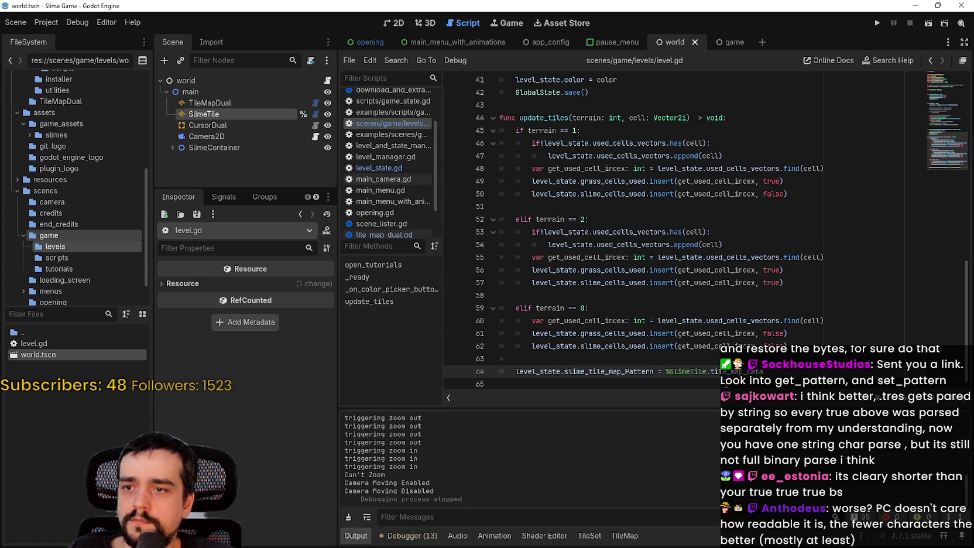
pyautogui.doubleClick(735, 372)
pyautogui.hotkey('ctrl', 'v')
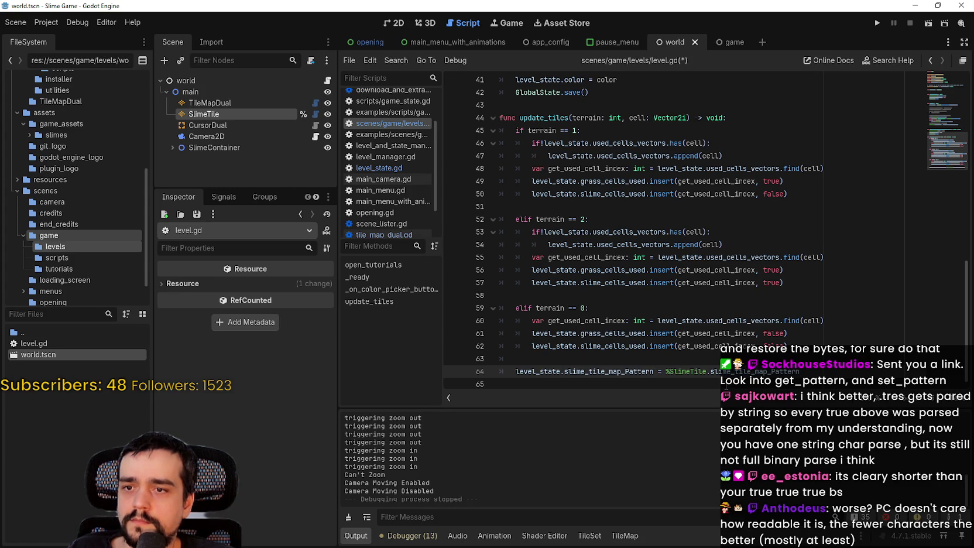
pyautogui.doubleClick(735, 372)
pyautogui.write('tile_ma')
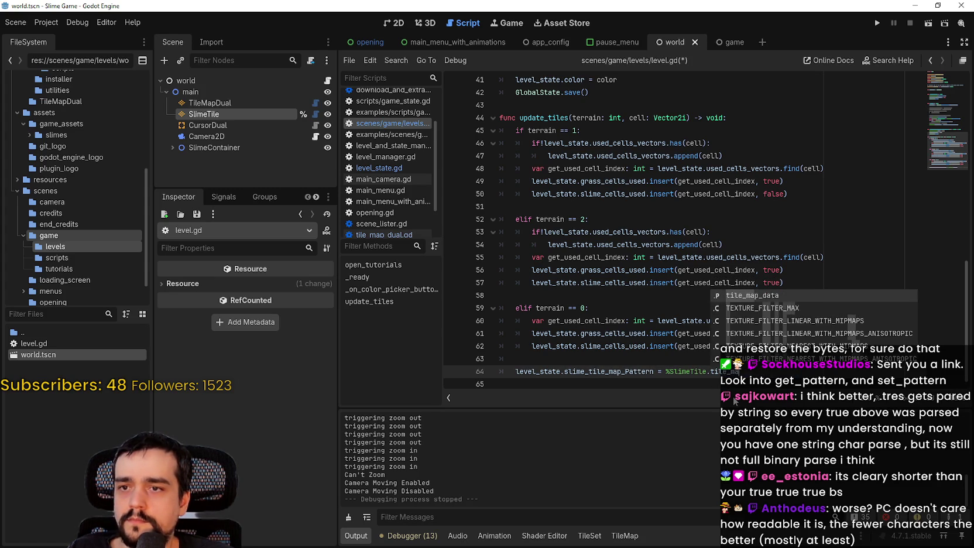
pyautogui.write('p')
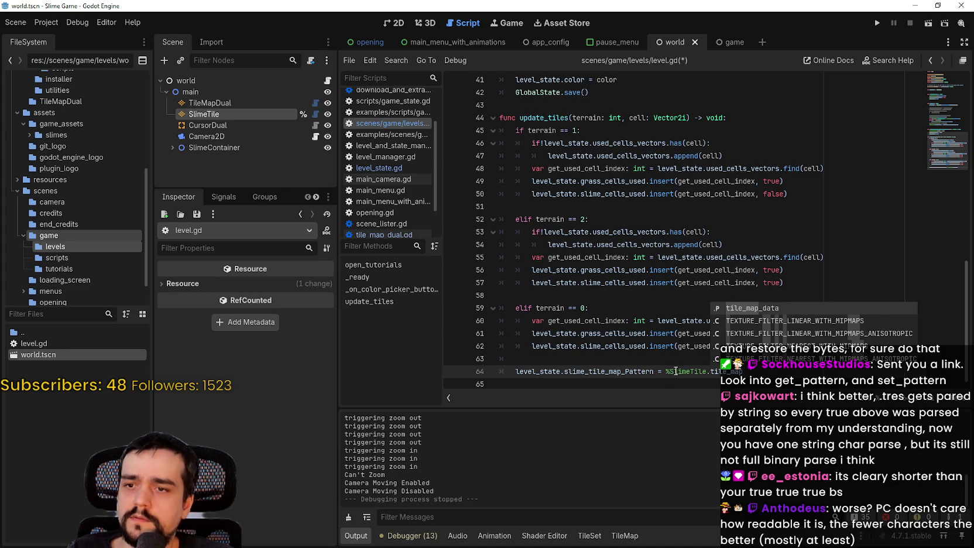
# - Swap tile_map for get_pattern() via autocomplete and read its documentation hint
pyautogui.press('BackSpace')
pyautogui.press('BackSpace')
pyautogui.press('BackSpace')
pyautogui.write('pat')
pyautogui.press('Return')
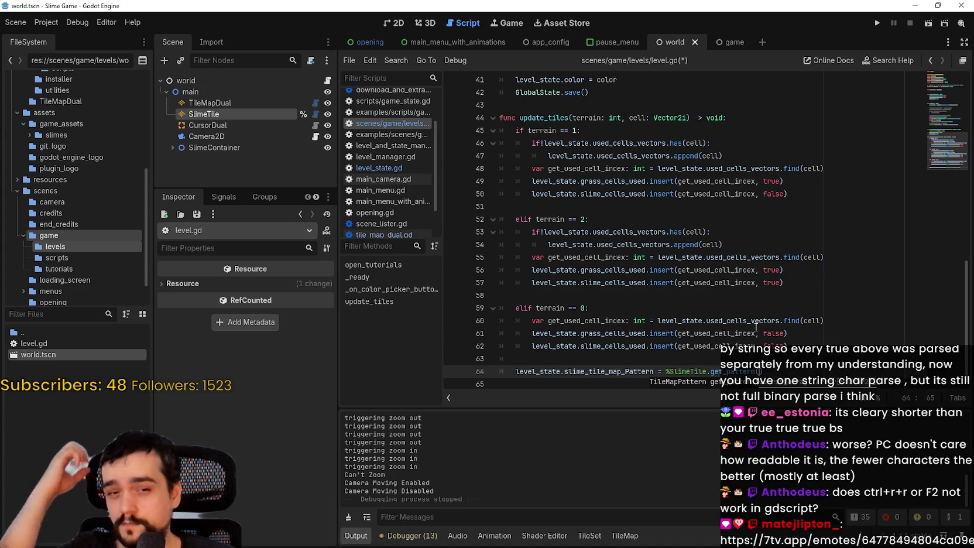
pyautogui.moveTo(732, 371)
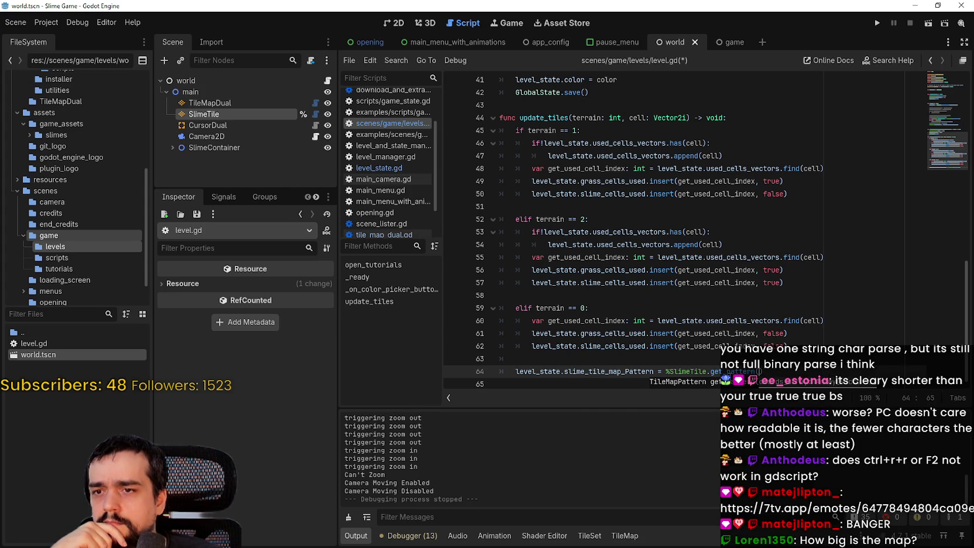
pyautogui.moveTo(672, 389)
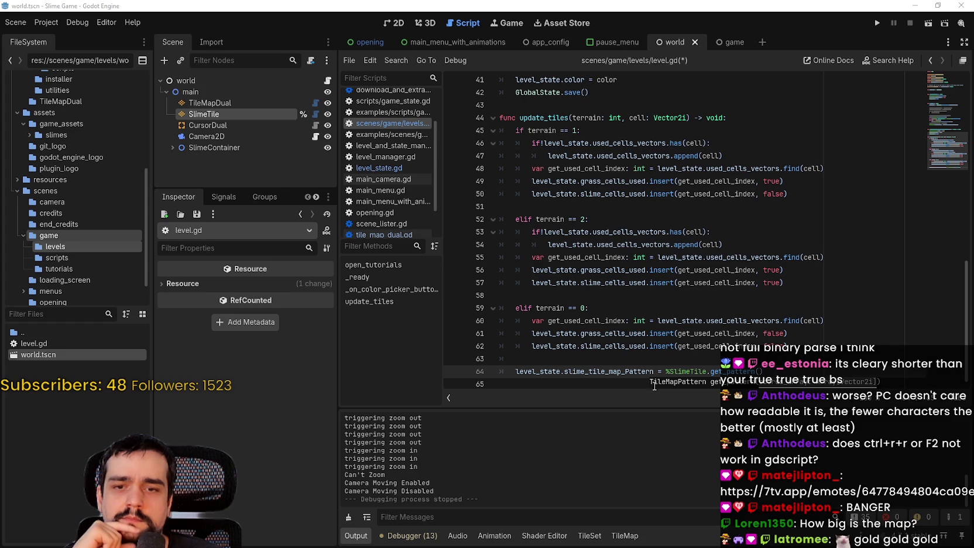
pyautogui.press('Escape')
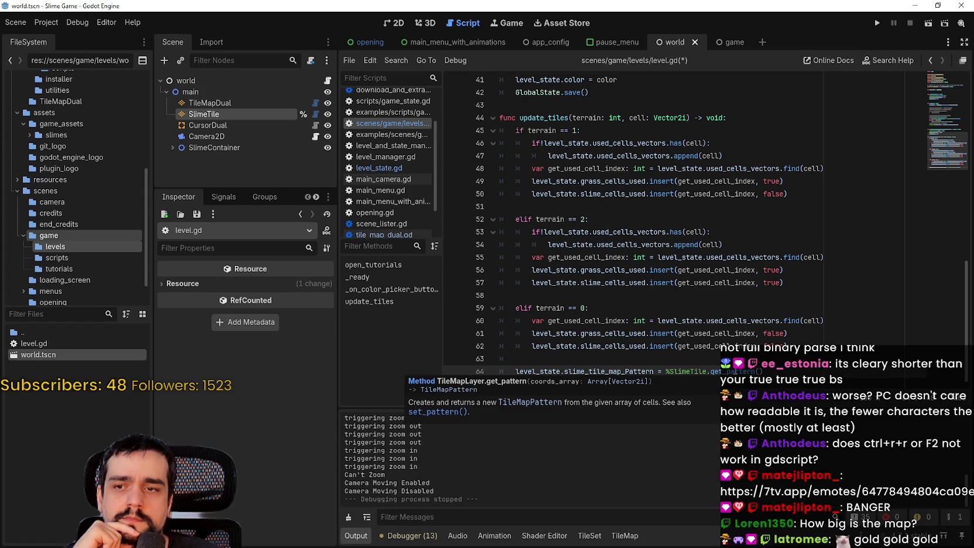
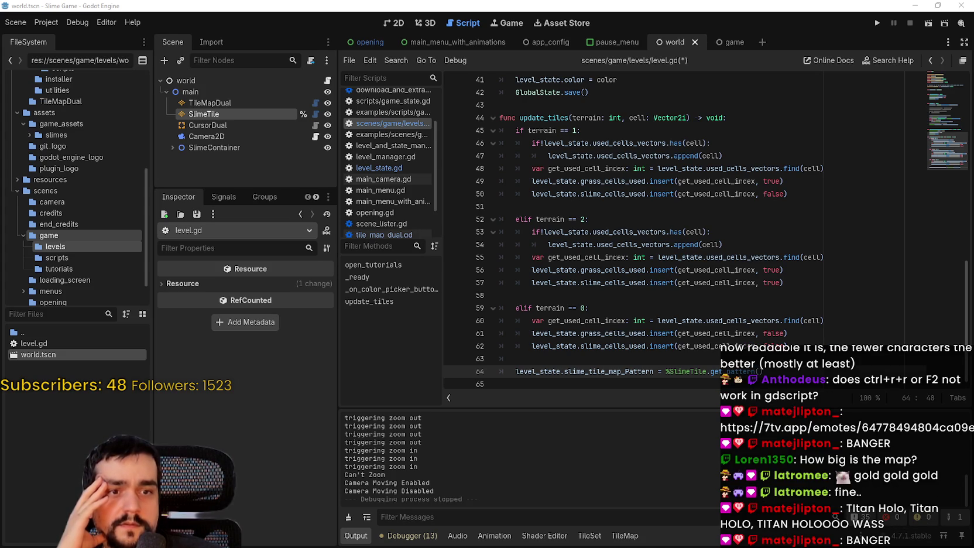
# - Add an empty line after the get_pattern line 64 and save level.gd
pyautogui.press('Right')
pyautogui.press('Right')
pyautogui.press('Right')
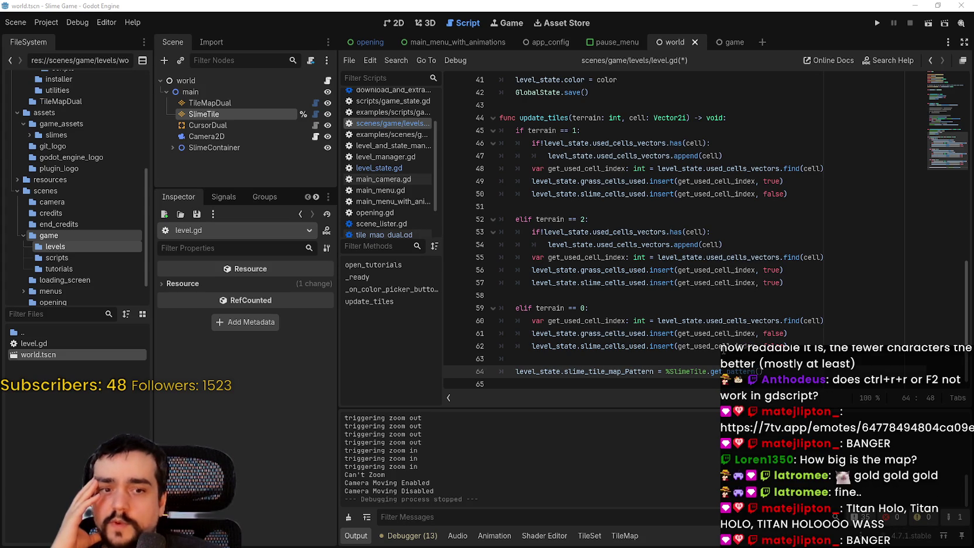
pyautogui.moveTo(715, 371)
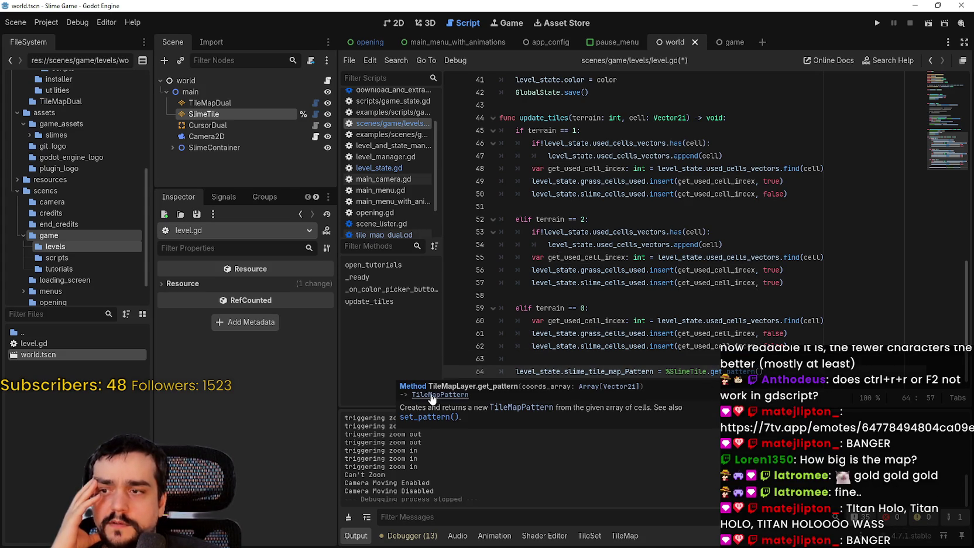
pyautogui.press('Return')
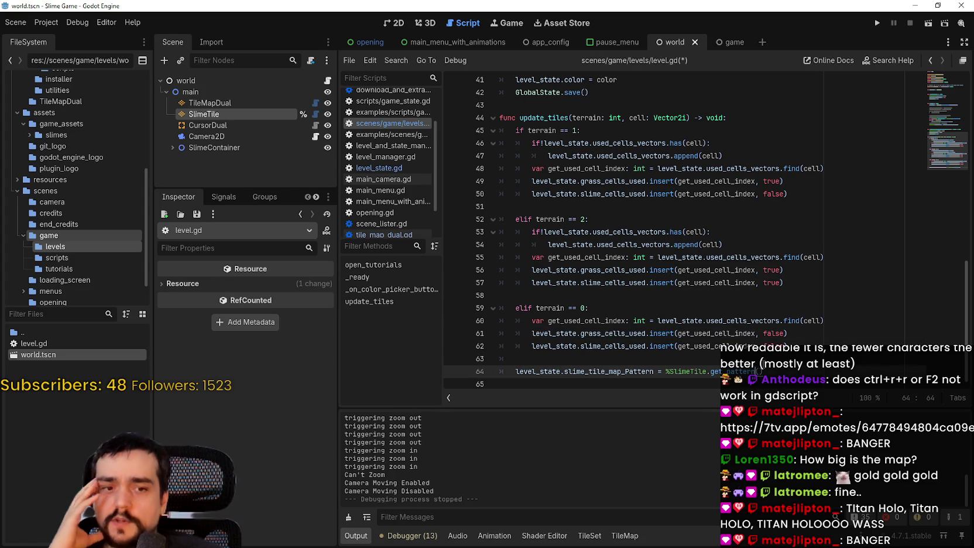
pyautogui.hotkey('ctrl', 's')
# - Comment out the tile_map_data assignment on line 36, save, and launch the game
pyautogui.click(757, 352)
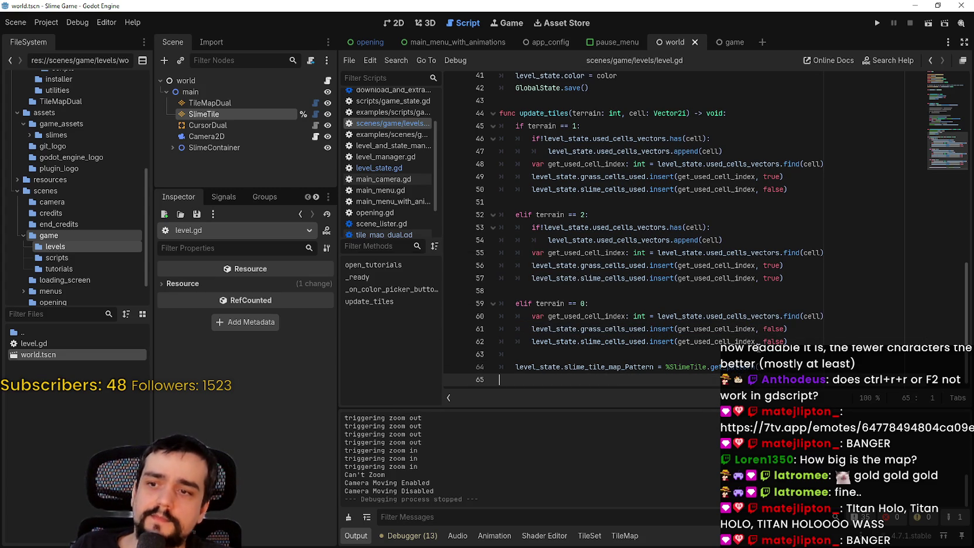
pyautogui.scroll(4, 665, 212)
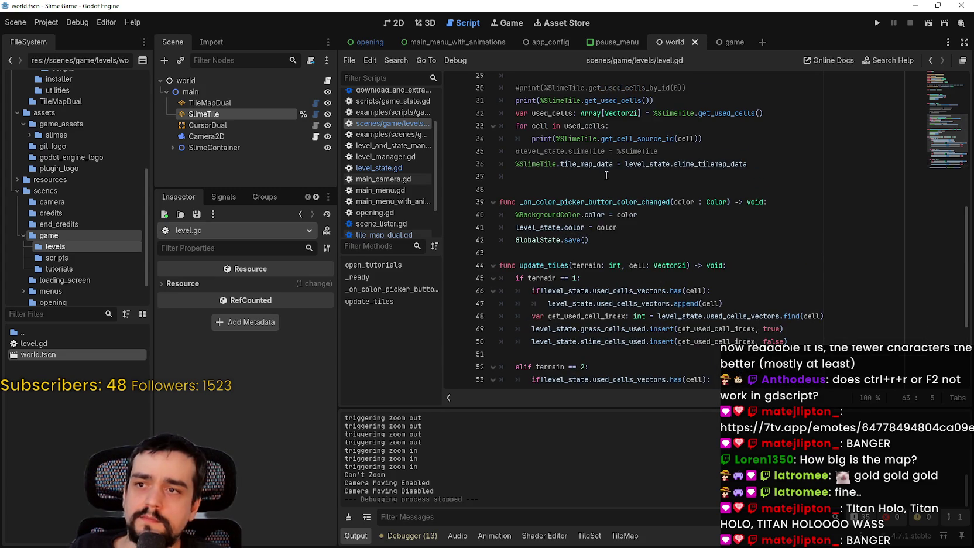
pyautogui.click(514, 164)
pyautogui.write('@')
pyautogui.press('BackSpace')
pyautogui.write('#')
pyautogui.hotkey('ctrl', 's')
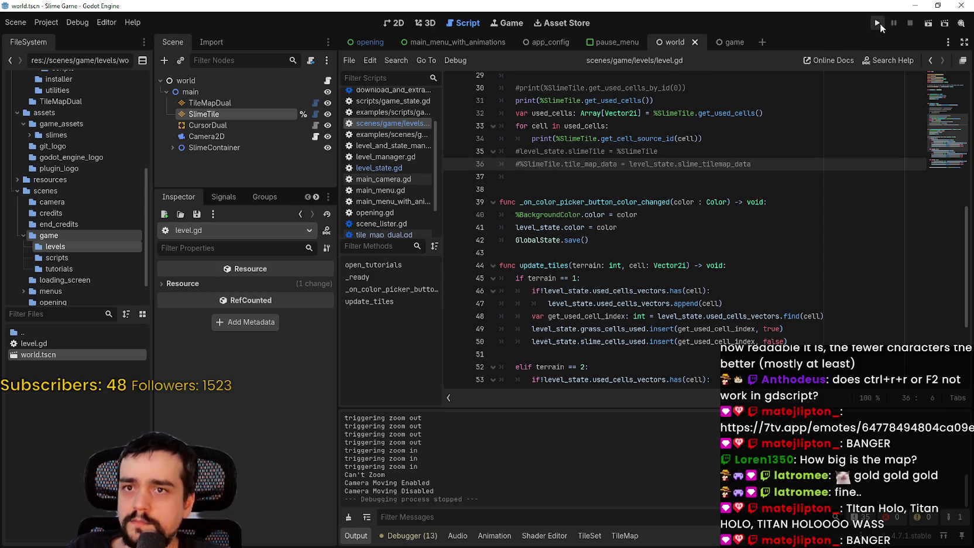
pyautogui.click(877, 23)
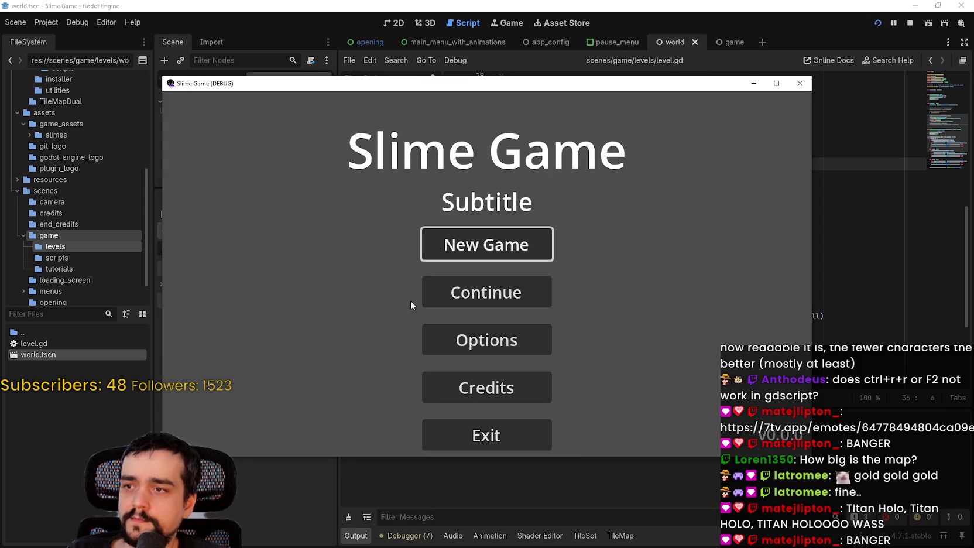
# - Start a new game and trigger line 64's one-argument get_pattern error, then stop the run
pyautogui.click(508, 258)
pyautogui.click(524, 343)
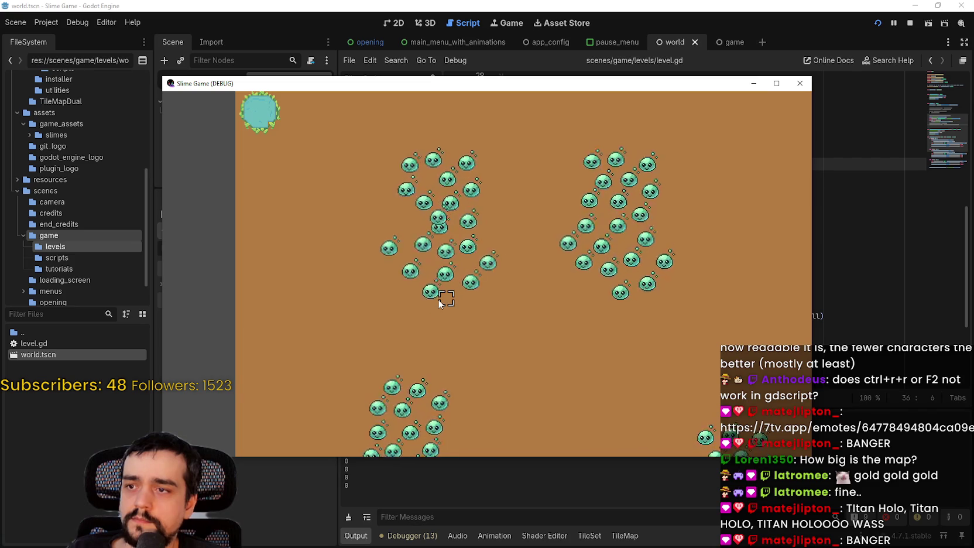
pyautogui.click(439, 303)
pyautogui.click(732, 359)
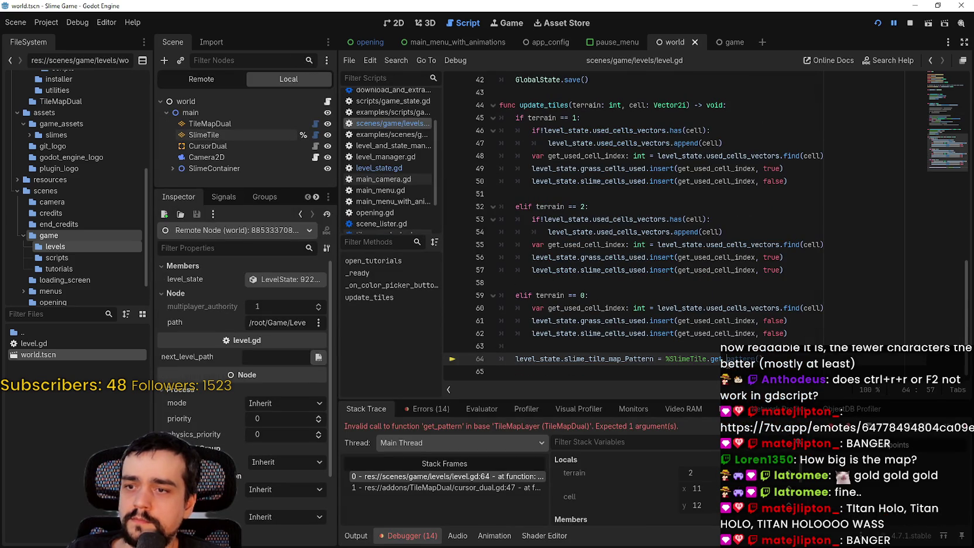
pyautogui.click(910, 23)
# - Retype the method name after %SlimeTile on line 64, trying get_Pa and p_Pattern
pyautogui.press('BackSpace')
pyautogui.press('BackSpace')
pyautogui.press('BackSpace')
pyautogui.write('et_Pa')
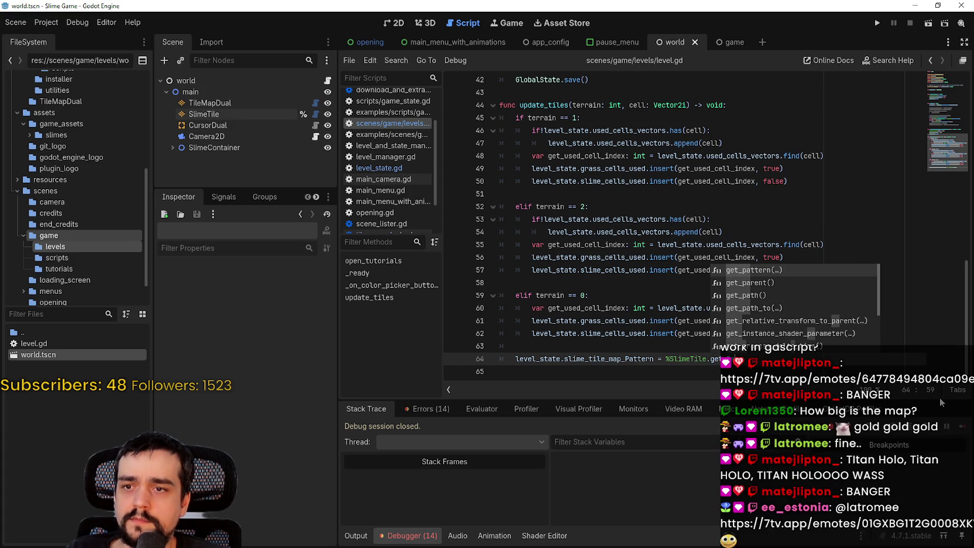
pyautogui.press('BackSpace')
pyautogui.press('BackSpace')
pyautogui.press('BackSpace')
pyautogui.write('p_Pattern')
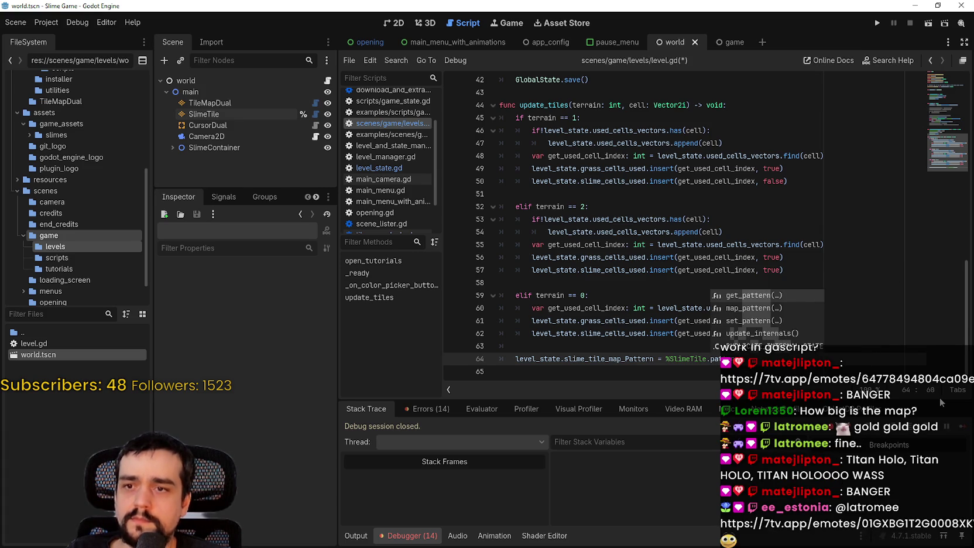
pyautogui.press('Escape')
pyautogui.press('Down')
# - Replace it with map_pattern() from autocomplete and read its documentation popup
pyautogui.click(794, 354)
pyautogui.press('BackSpace')
pyautogui.press('BackSpace')
pyautogui.press('BackSpace')
pyautogui.write('map_p')
pyautogui.press('Return')
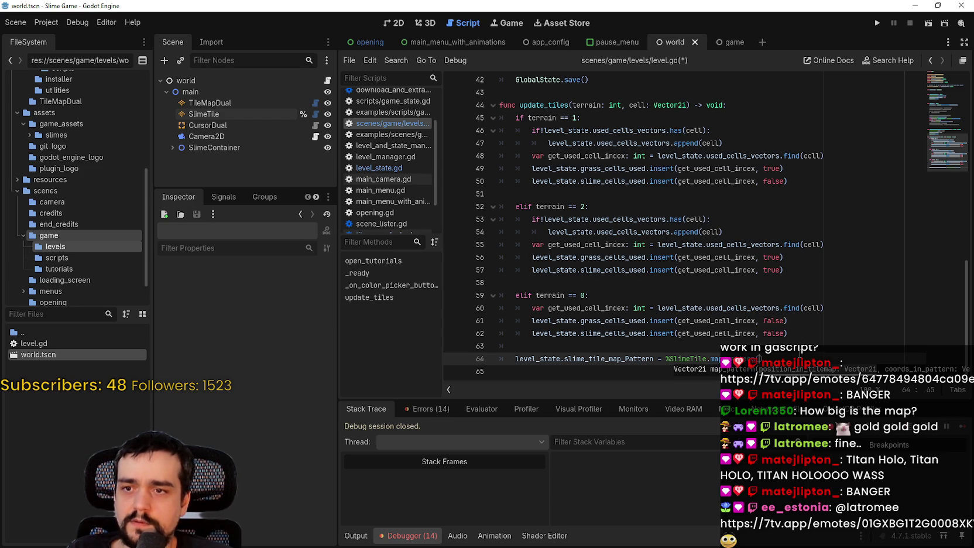
pyautogui.moveTo(758, 358)
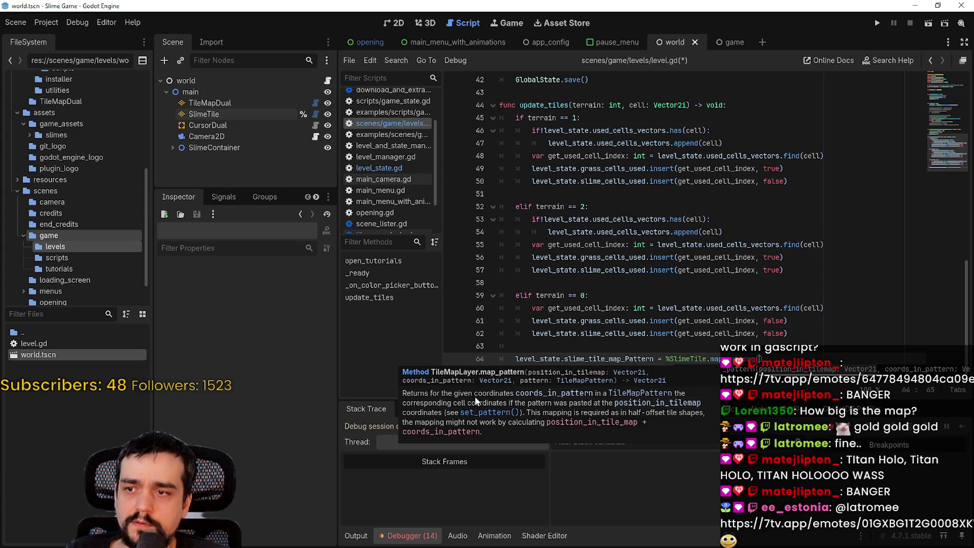
pyautogui.click(690, 309)
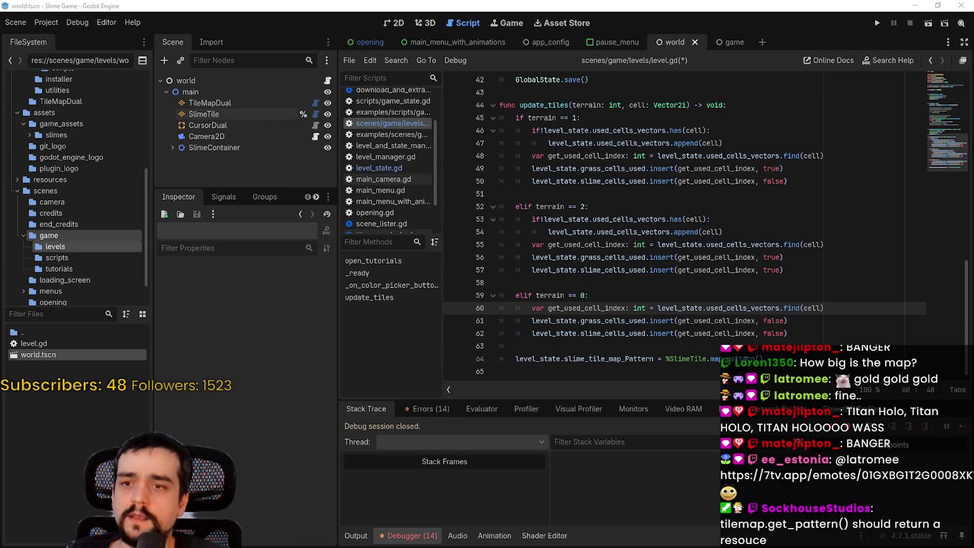
# - Swap map_pattern() on line 64 back to get_pattern() via autocomplete
pyautogui.moveTo(710, 358); pyautogui.dragTo(881, 358)
pyautogui.write('get')
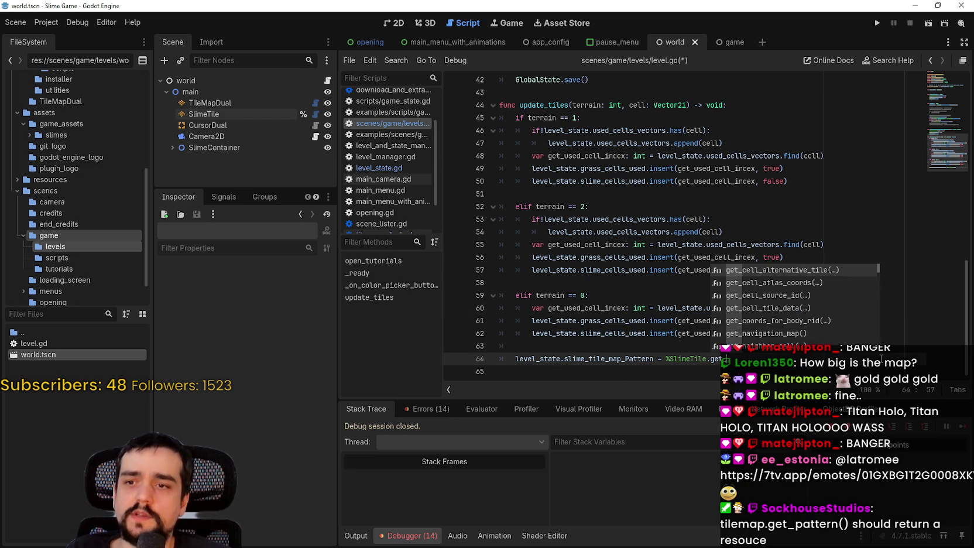
pyautogui.press('Return')
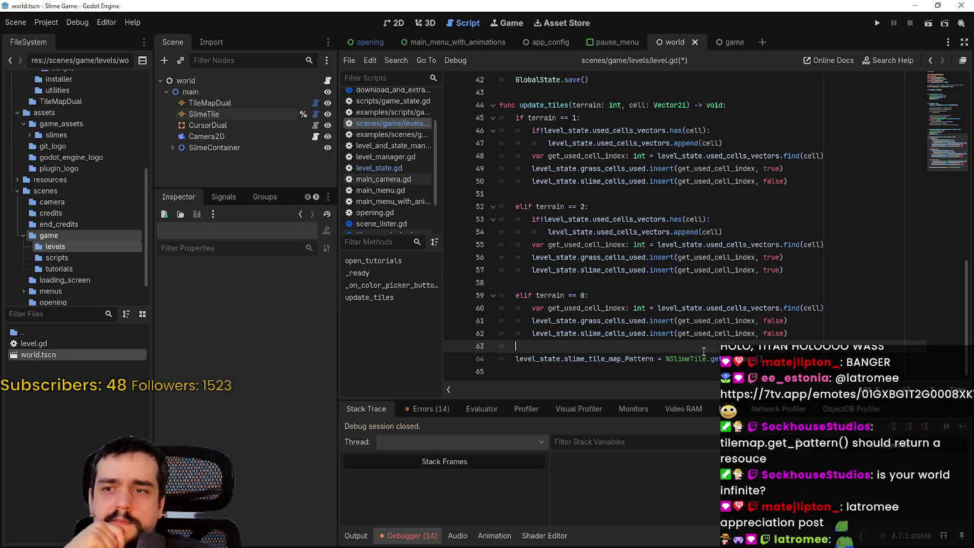
# - Inspect the slime tile map in 2D, select SlimeTile, and open tile_map_dual.gd
pyautogui.click(394, 23)
pyautogui.scroll(-4, 620, 277)
pyautogui.scroll(-2, 375, 159)
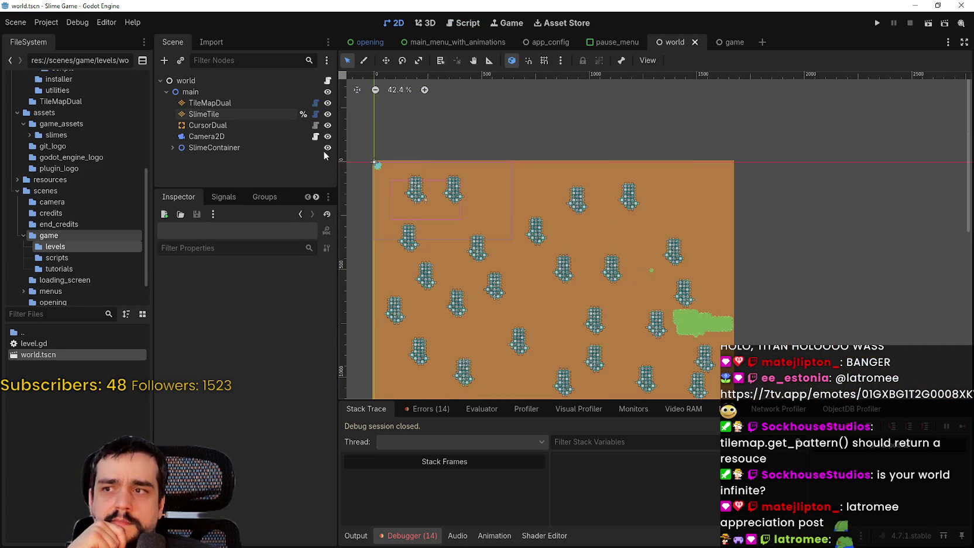
pyautogui.click(277, 112)
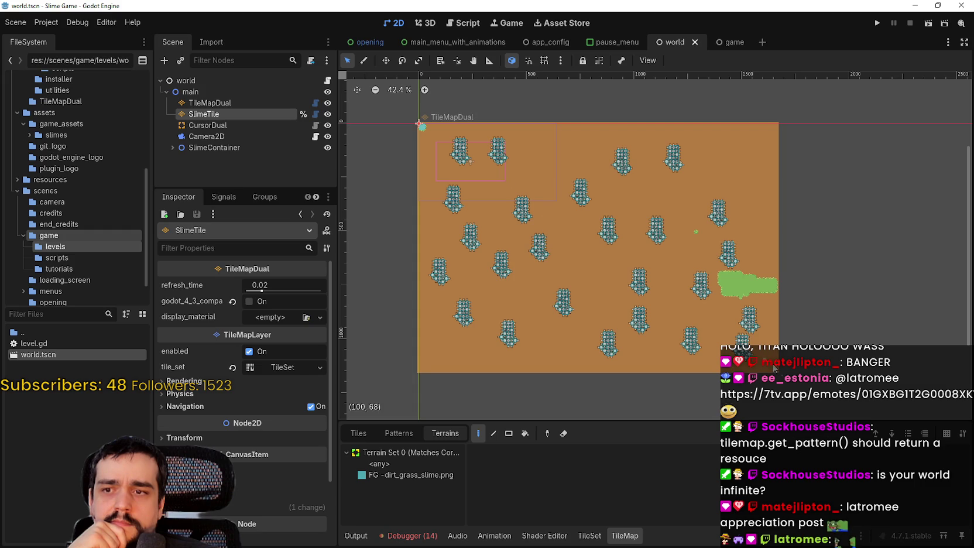
pyautogui.click(315, 114)
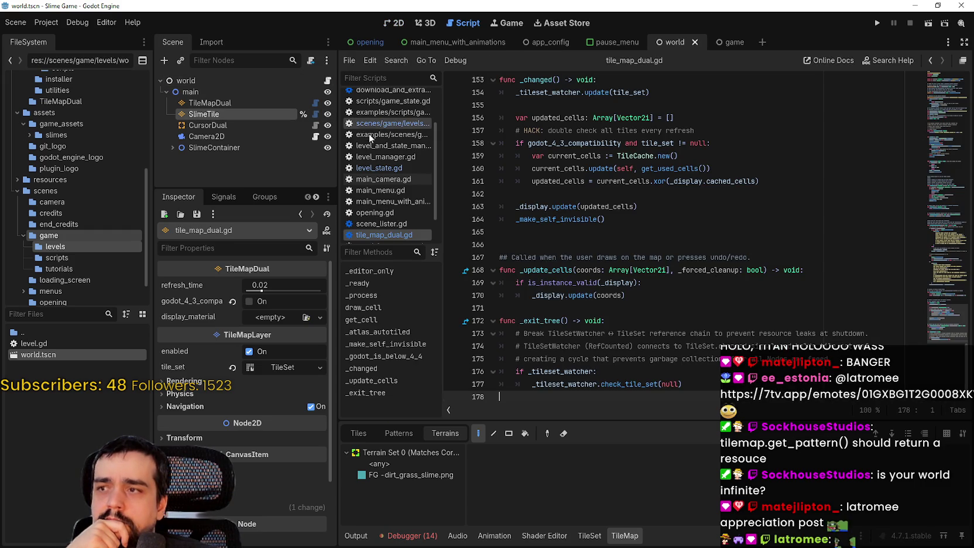
# - In level.gd, insert 'var get_all_cells: Array[Vector2i] =' above the get_pattern line
pyautogui.click(327, 80)
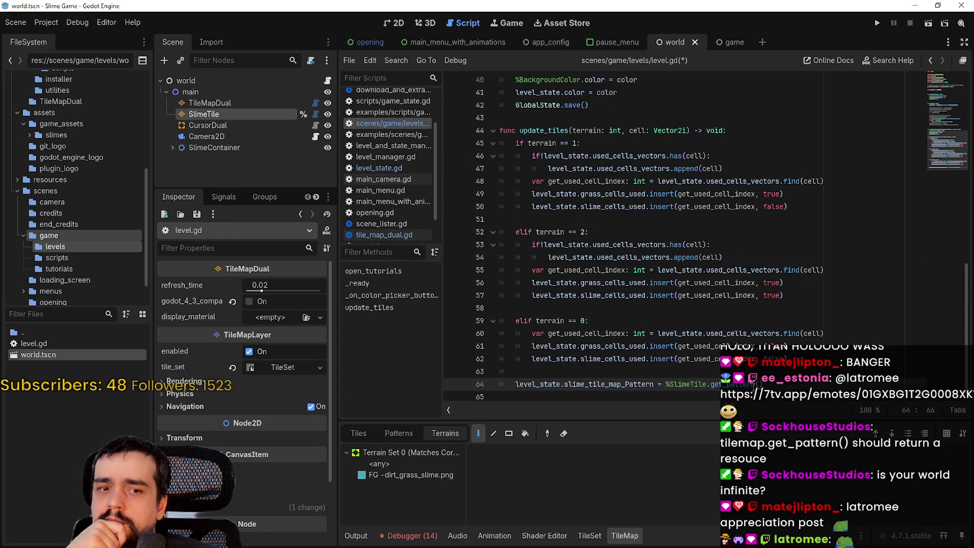
pyautogui.moveTo(726, 385)
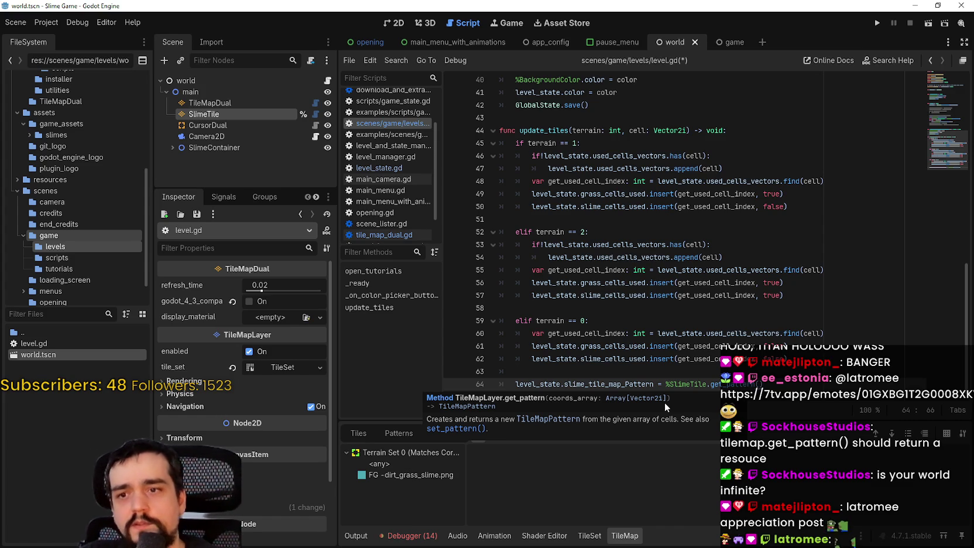
pyautogui.hotkey('ctrl', 'shift', 'Return')
pyautogui.write('var get_all_cells: Vector')
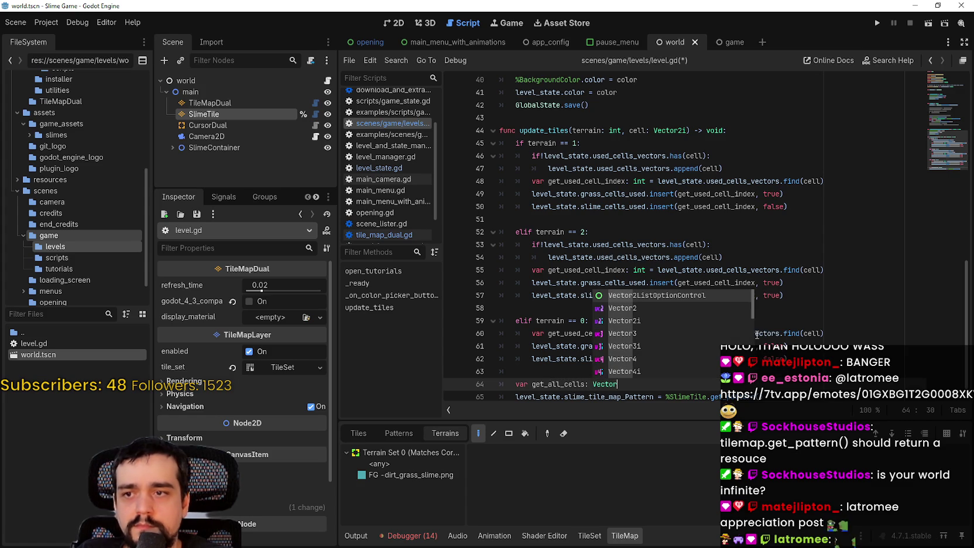
pyautogui.press('BackSpace')
pyautogui.press('BackSpace')
pyautogui.press('BackSpace')
pyautogui.press('BackSpace')
pyautogui.write('Array[')
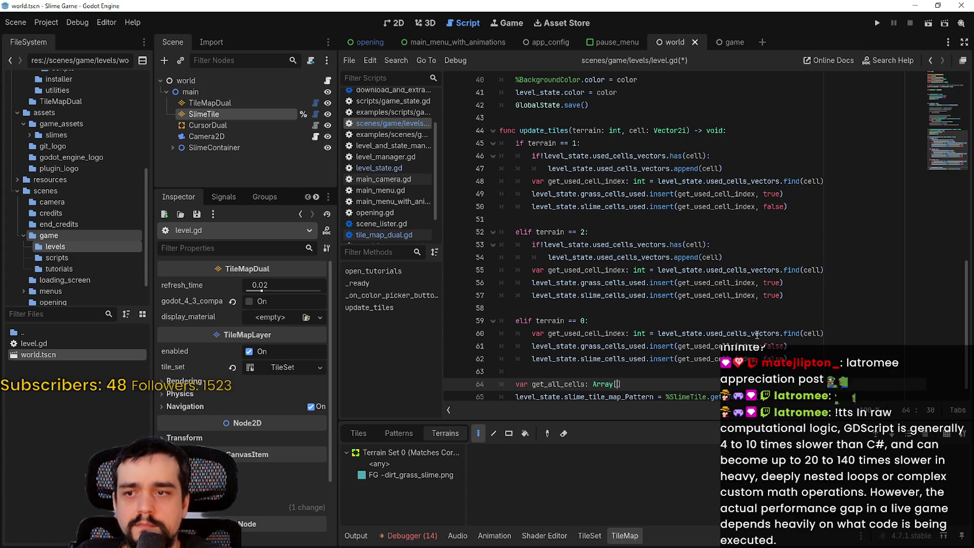
pyautogui.write('Vector2')
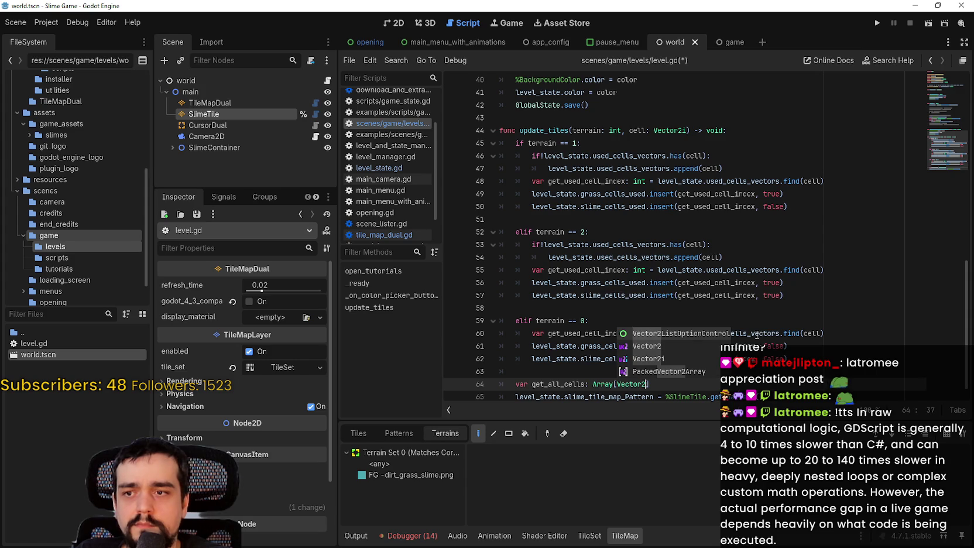
pyautogui.press('Down')
pyautogui.press('Down')
pyautogui.press('Return')
pyautogui.write('] =')
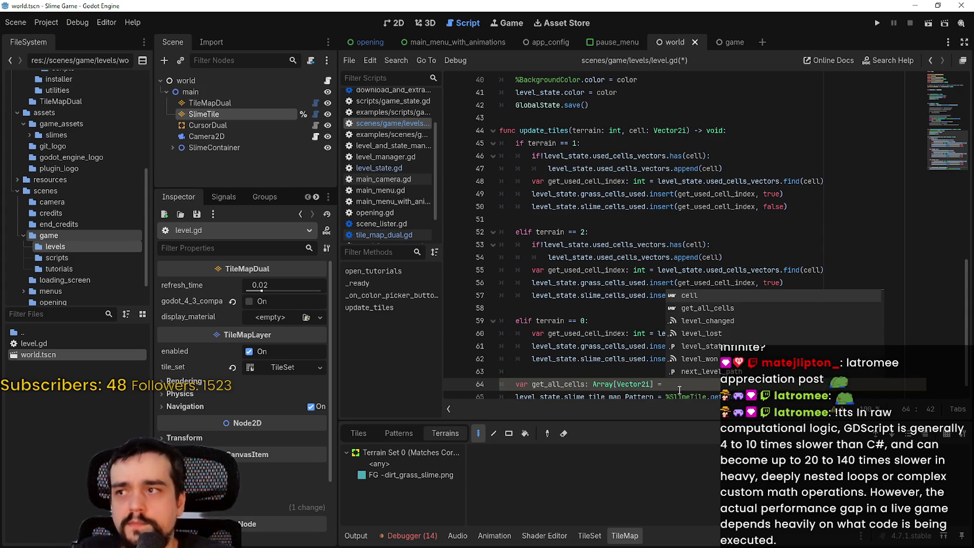
pyautogui.rightClick(246, 102)
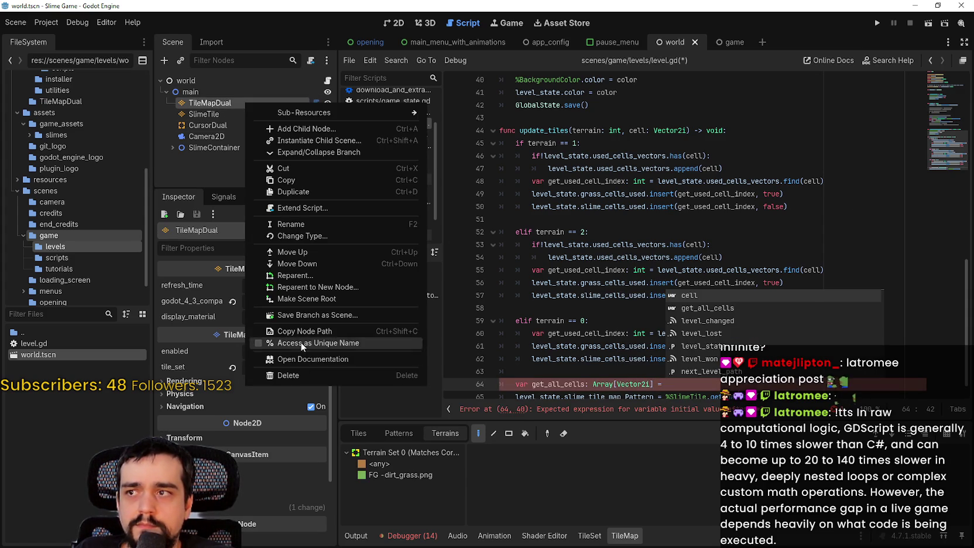
# - Make TileMapDual scene-unique and assign %TileMapDual.get_used_cells() to get_all_cells
pyautogui.click(323, 347)
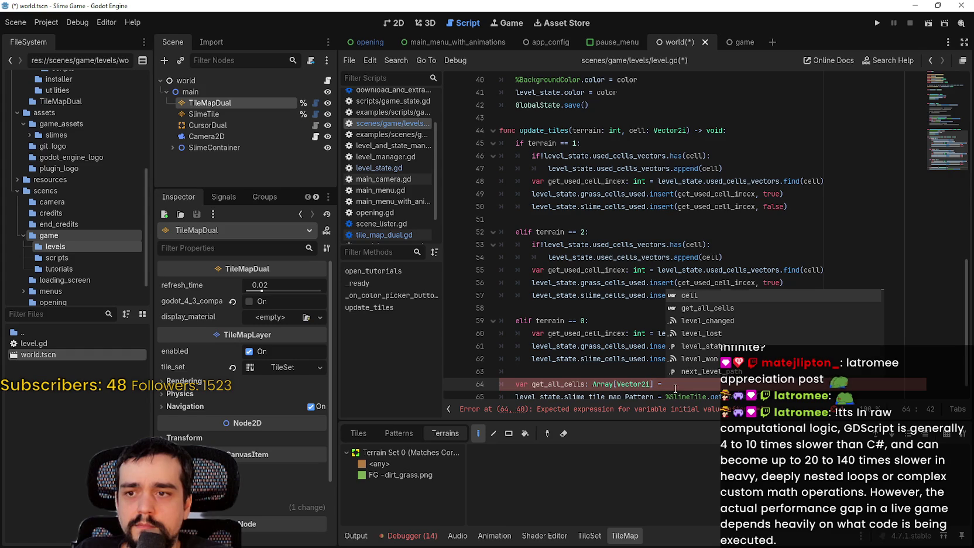
pyautogui.write('T')
pyautogui.press('BackSpace')
pyautogui.click(252, 92)
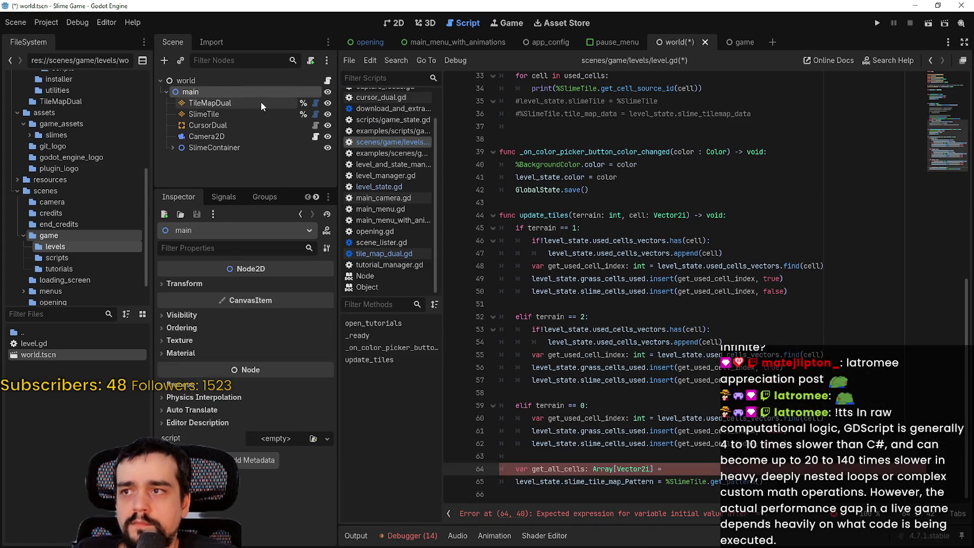
pyautogui.click(262, 103)
pyautogui.write('%TileMapDual')
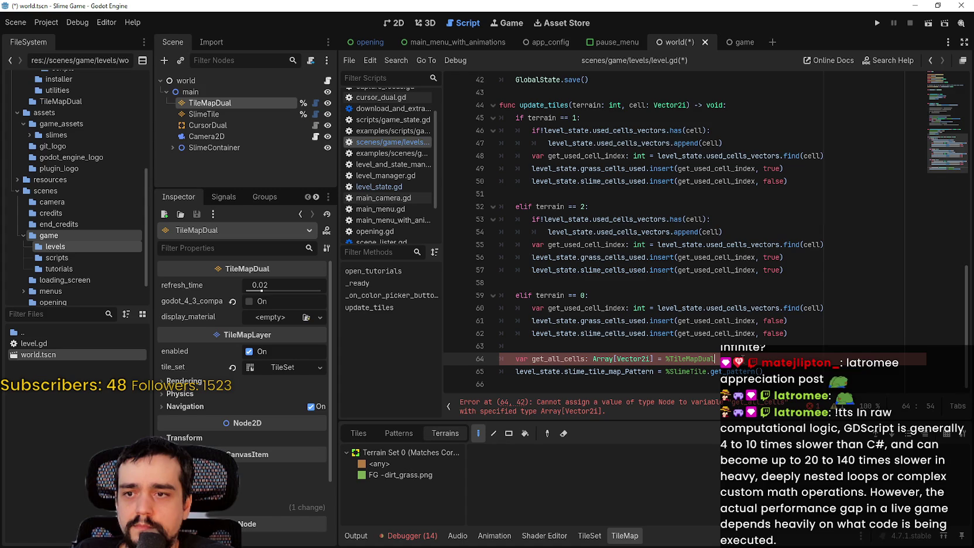
pyautogui.write('.')
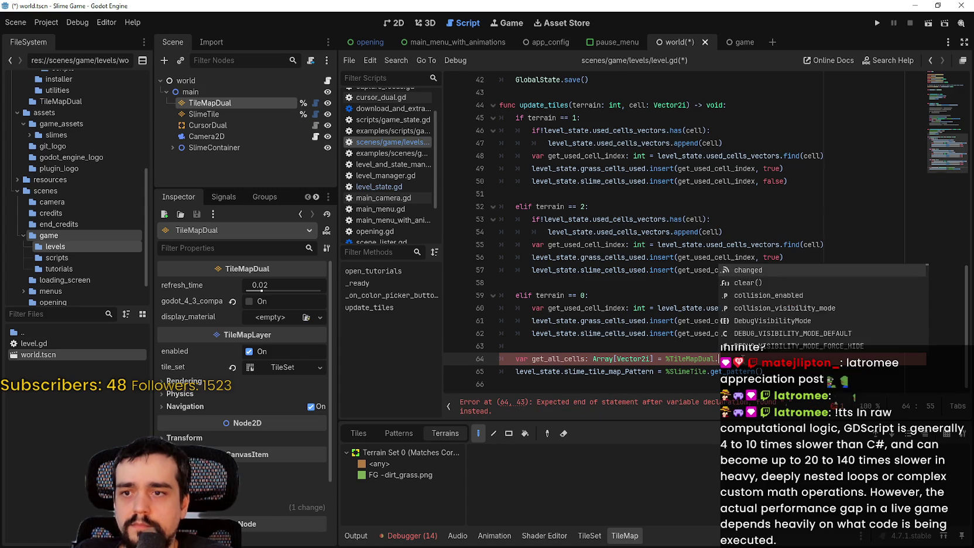
pyautogui.write('get_')
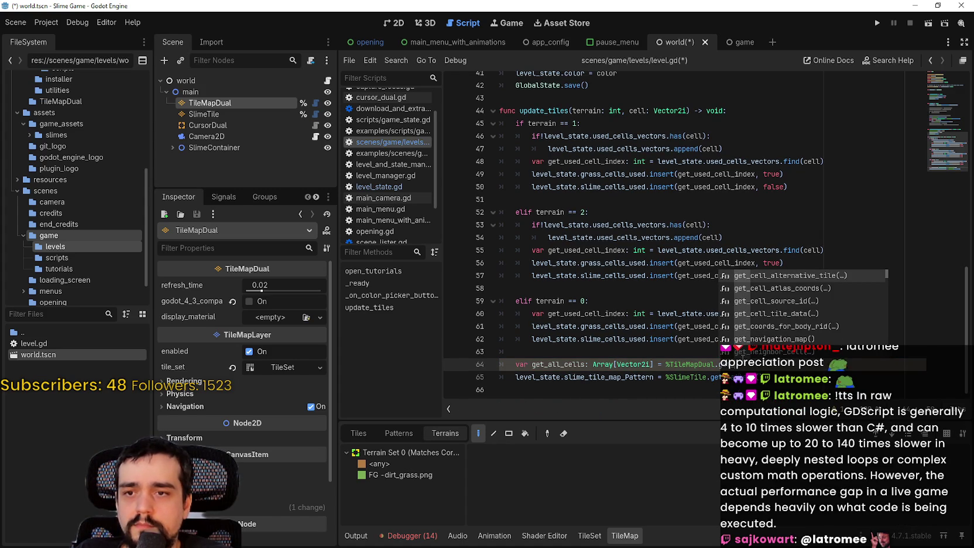
pyautogui.write('ce')
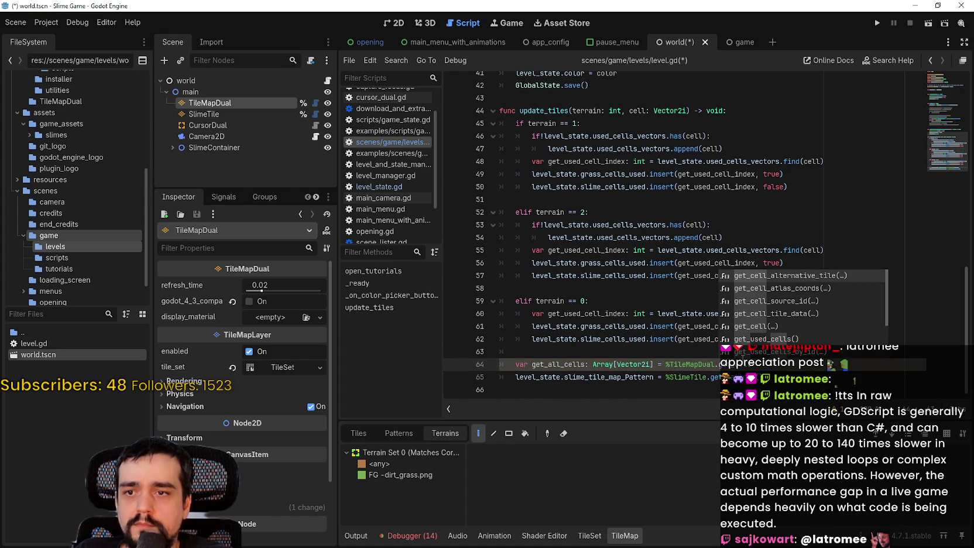
pyautogui.press('Down')
pyautogui.press('Down')
pyautogui.press('Down')
pyautogui.press('Return')
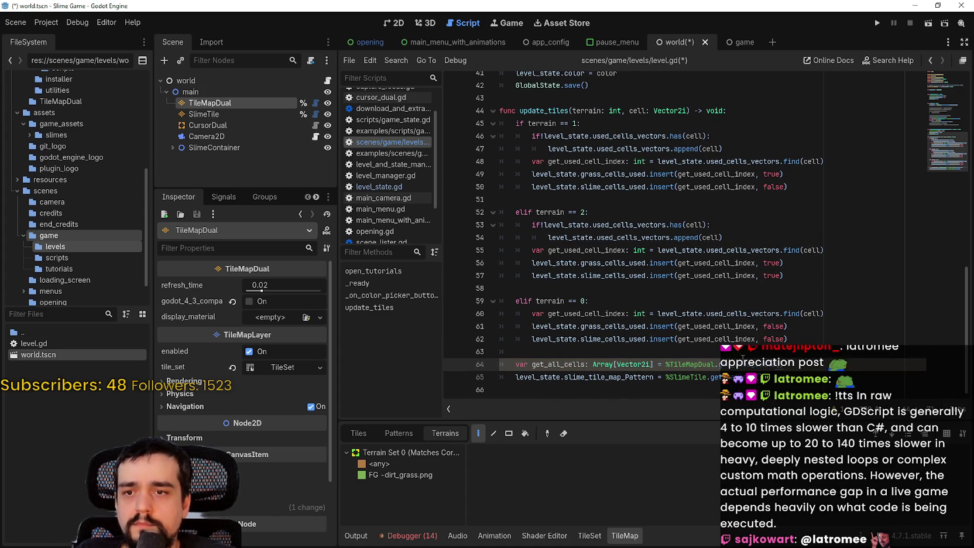
# - Save the scene and the level.gd script
pyautogui.moveTo(744, 369)
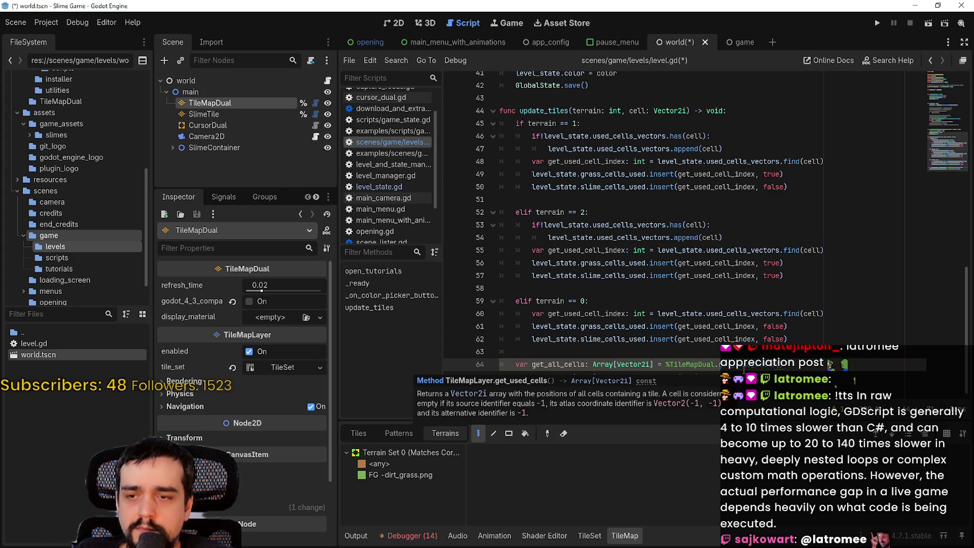
pyautogui.doubleClick(580, 365)
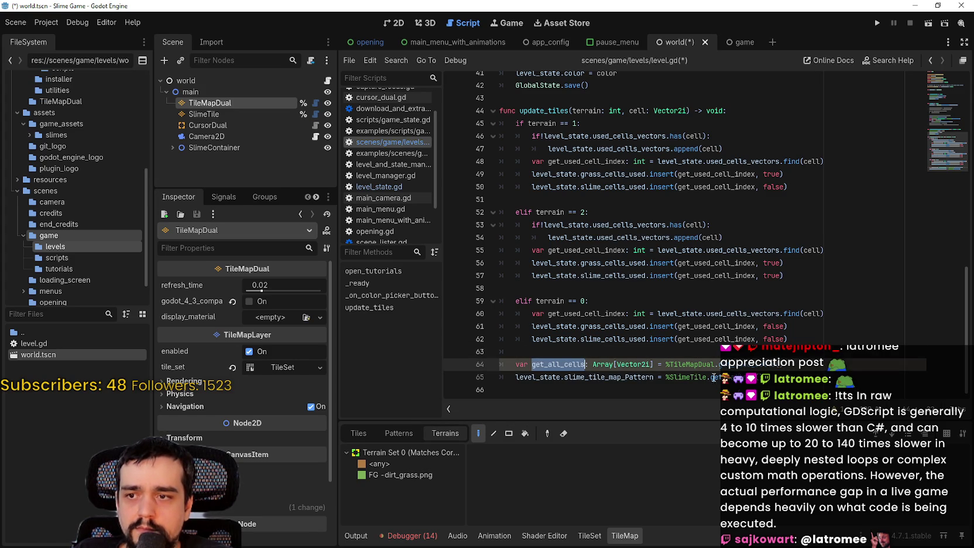
pyautogui.click(761, 378)
pyautogui.click(846, 364)
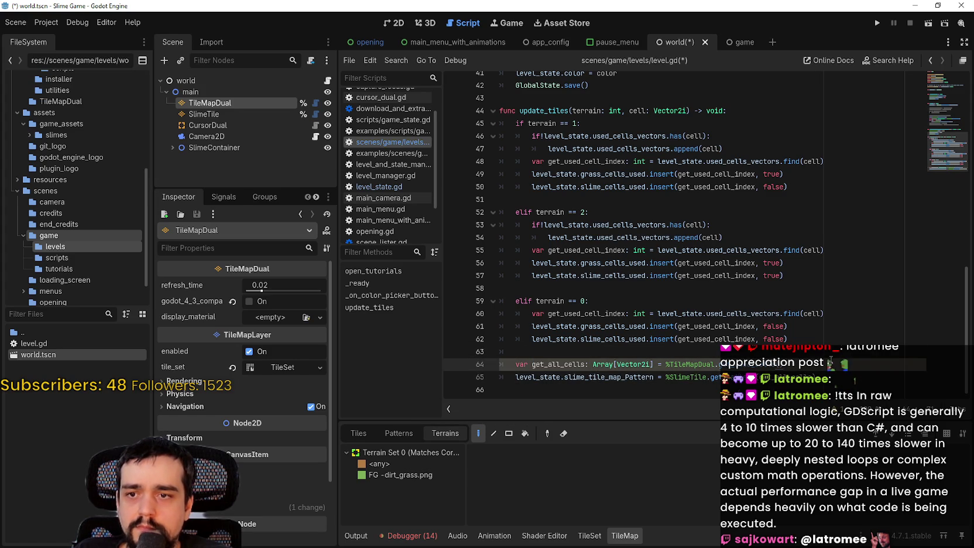
pyautogui.hotkey('ctrl', 's')
pyautogui.click(821, 356)
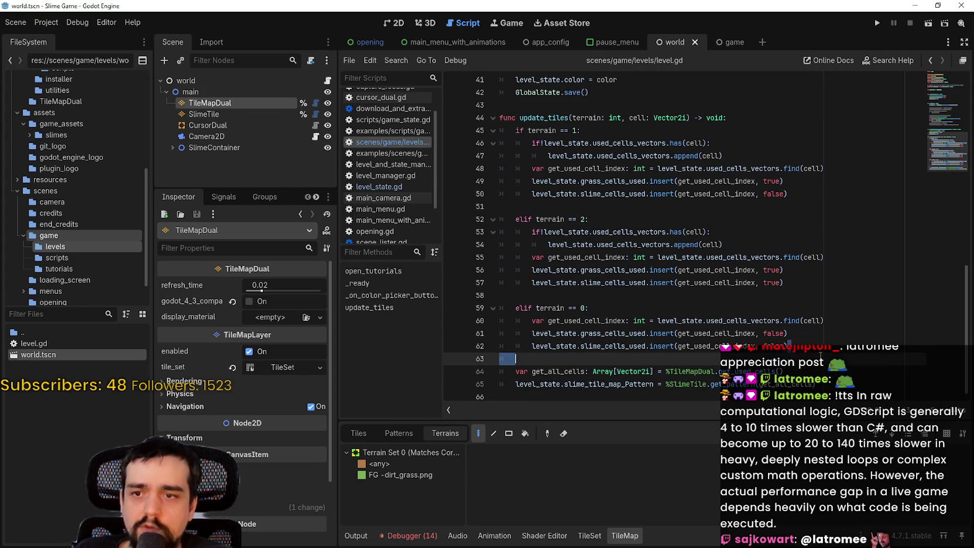
pyautogui.click(791, 350)
pyautogui.click(614, 371)
pyautogui.click(608, 357)
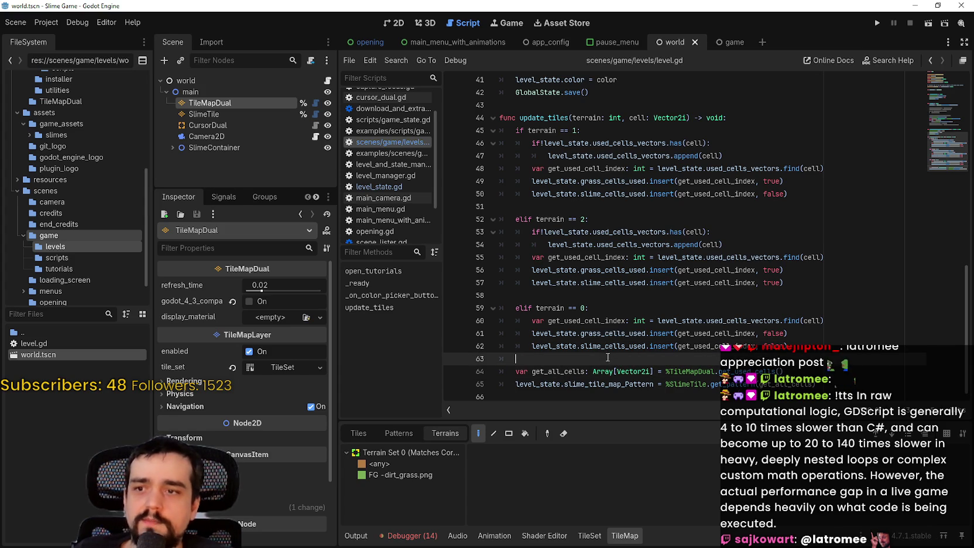
pyautogui.hotkey('ctrl', 's')
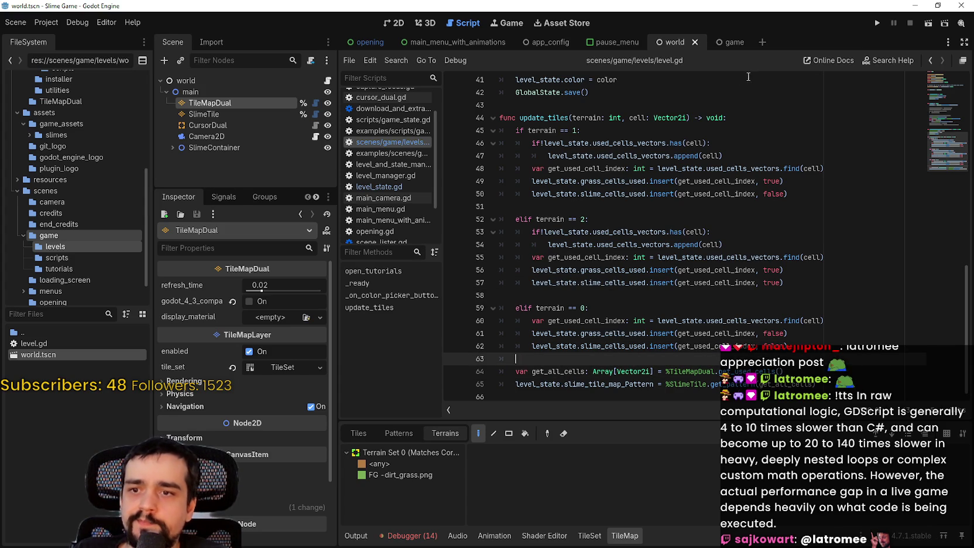
# - Run the game, start a new game, draw three teal beams, then exit from the pause menu
pyautogui.click(878, 23)
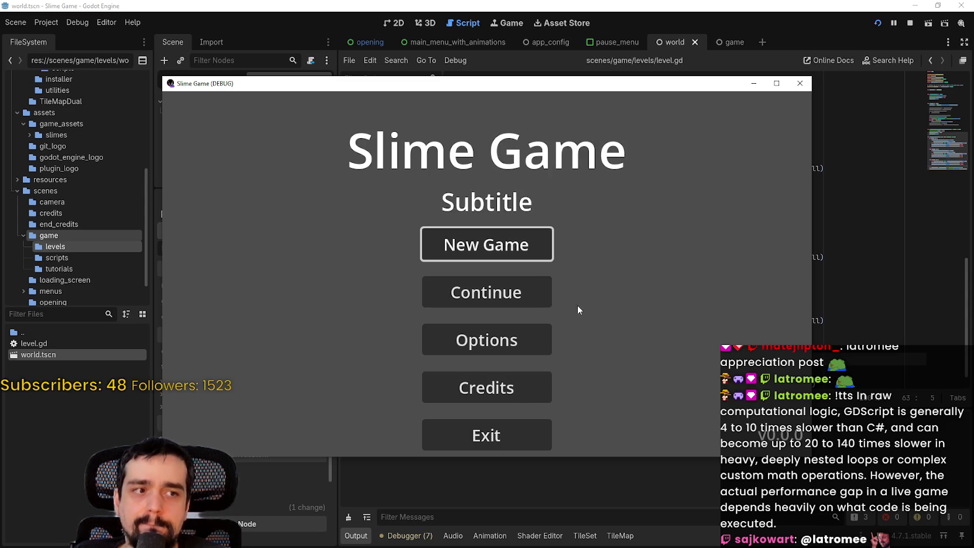
pyautogui.click(499, 252)
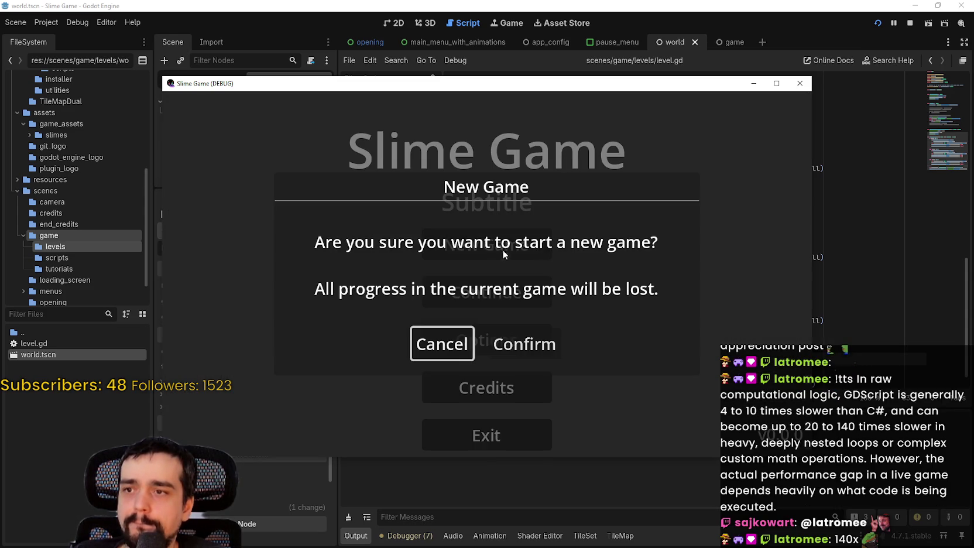
pyautogui.click(525, 343)
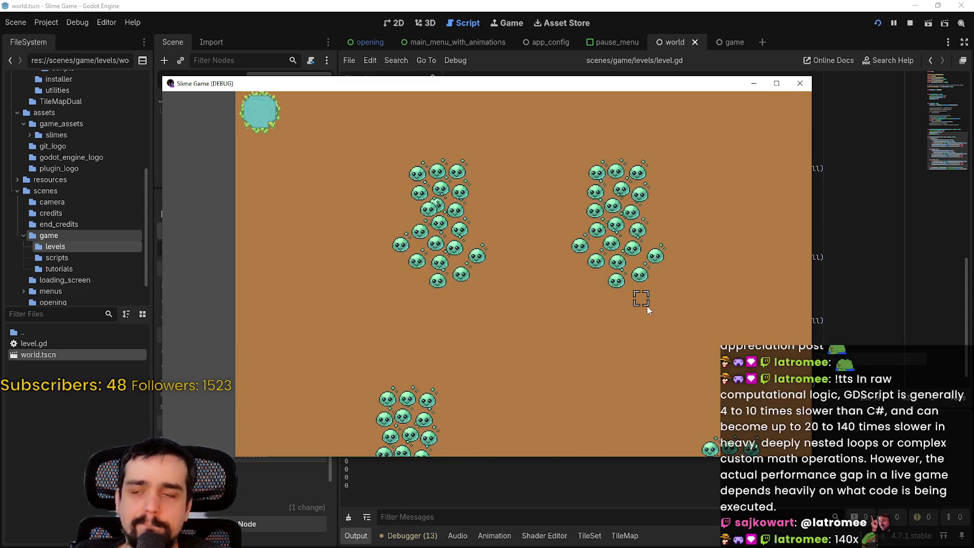
pyautogui.moveTo(501, 311); pyautogui.dragTo(738, 315)
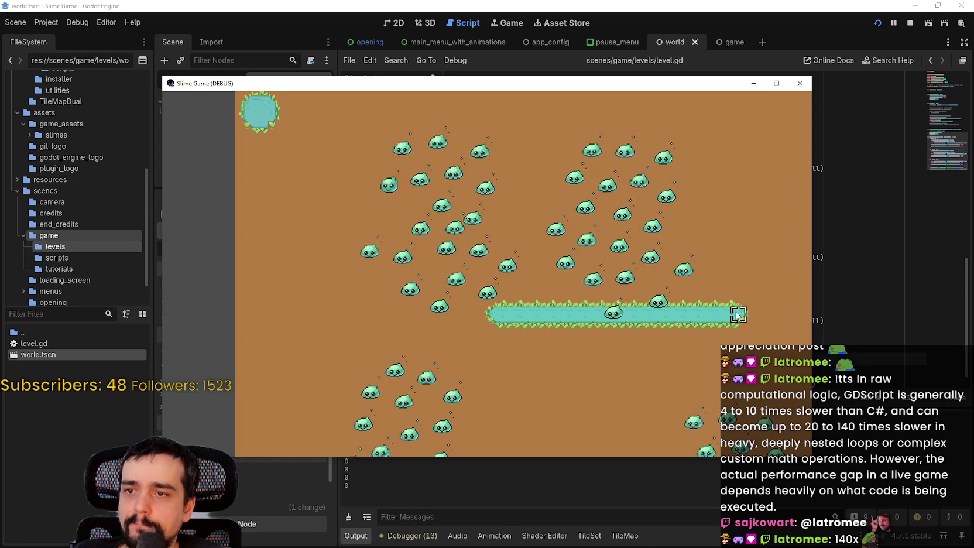
pyautogui.click(739, 363)
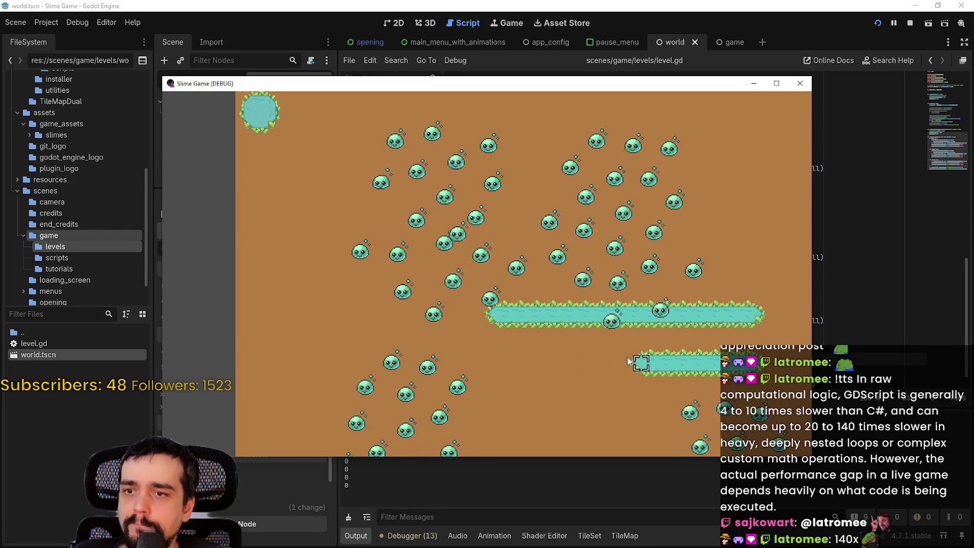
pyautogui.click(739, 412)
pyautogui.press('Escape')
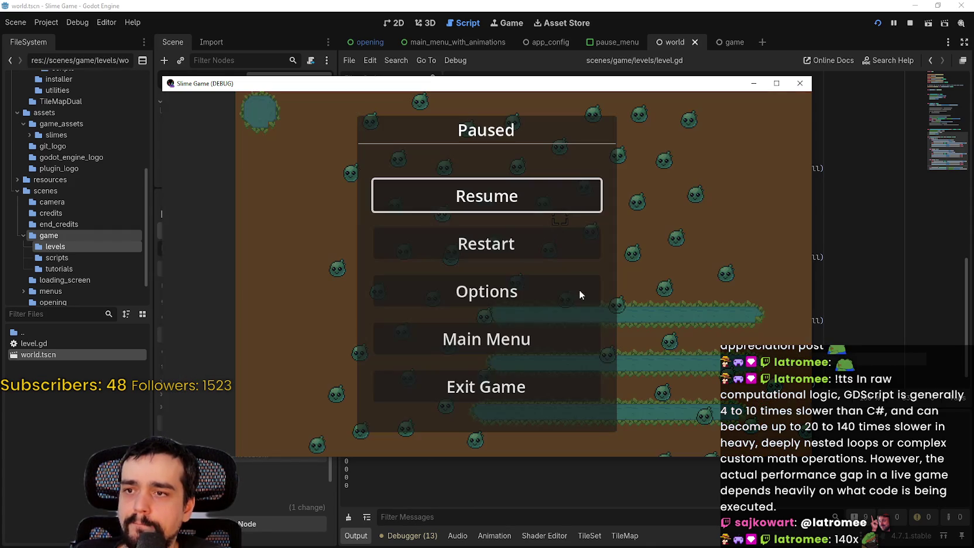
pyautogui.click(537, 390)
pyautogui.click(543, 306)
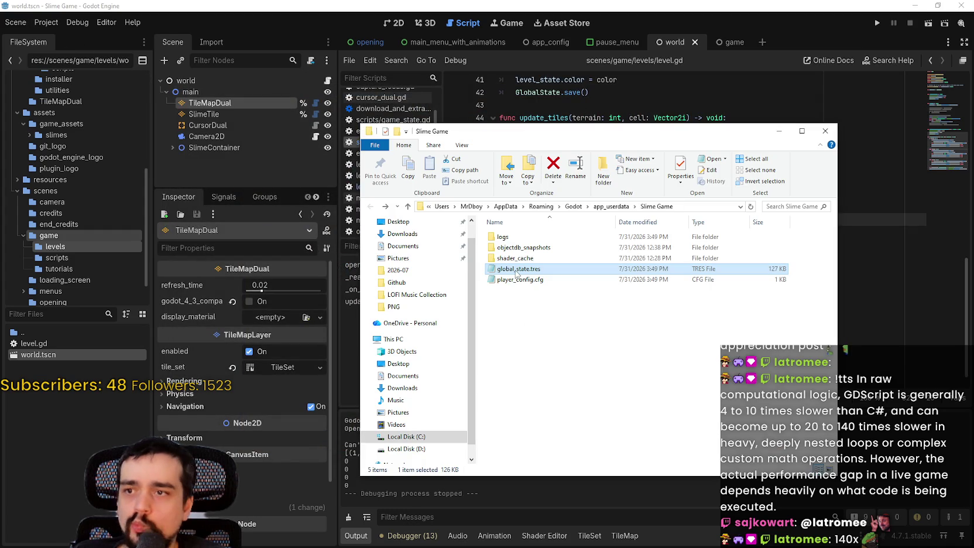
# - Open global_state.tres in Notepad and scroll through its TileMapPattern tile_data and level state
pyautogui.doubleClick(518, 270)
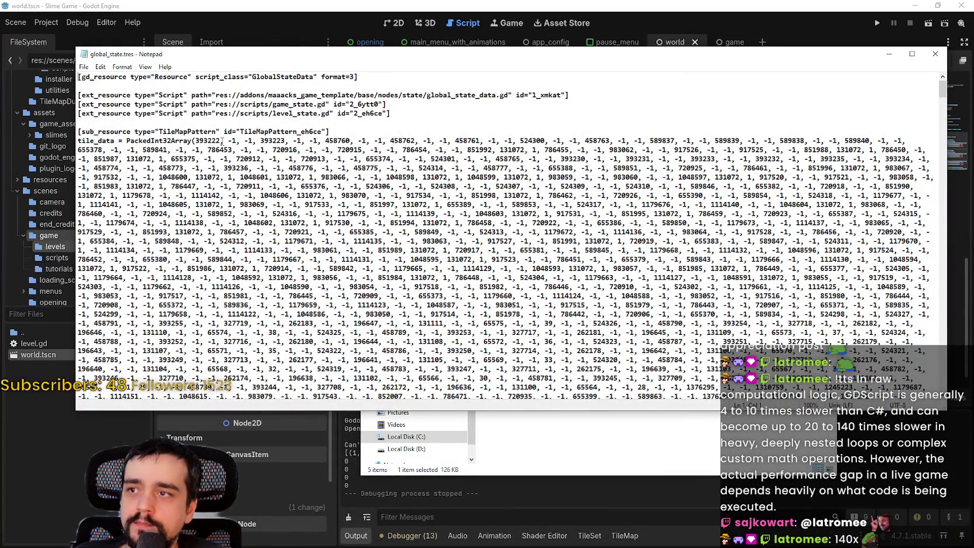
pyautogui.scroll(-15, 221, 141)
pyautogui.scroll(-15, 262, 206)
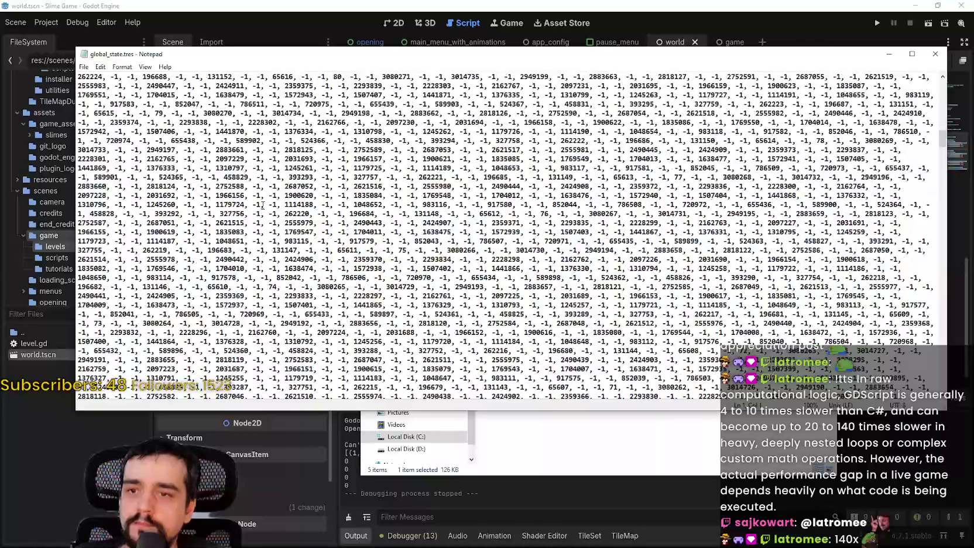
pyautogui.scroll(-15, 262, 205)
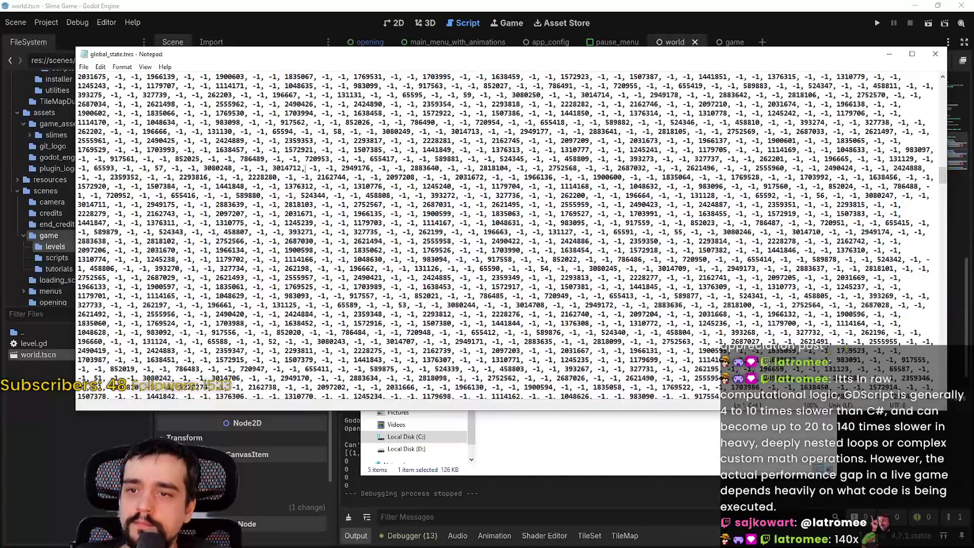
pyautogui.moveTo(942, 176); pyautogui.dragTo(949, 381)
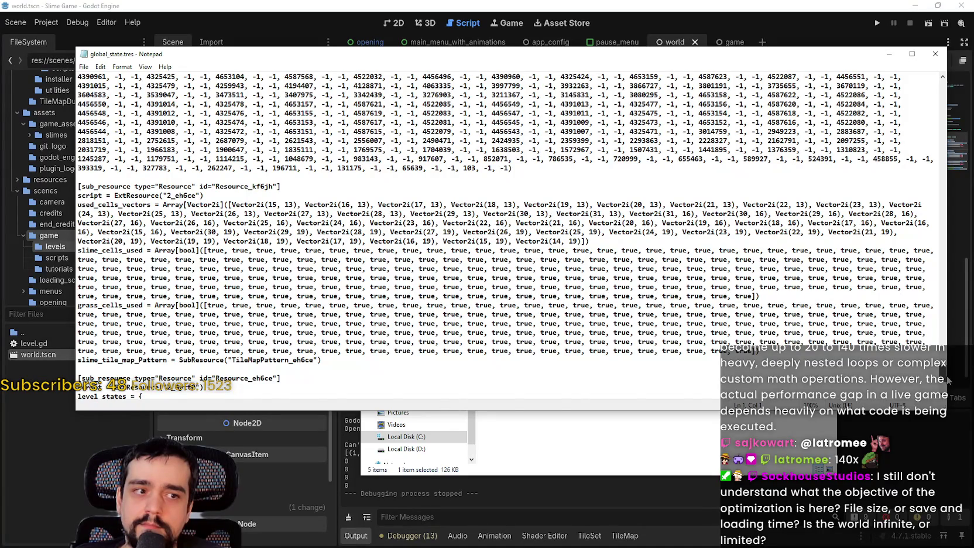
pyautogui.scroll(3, 948, 381)
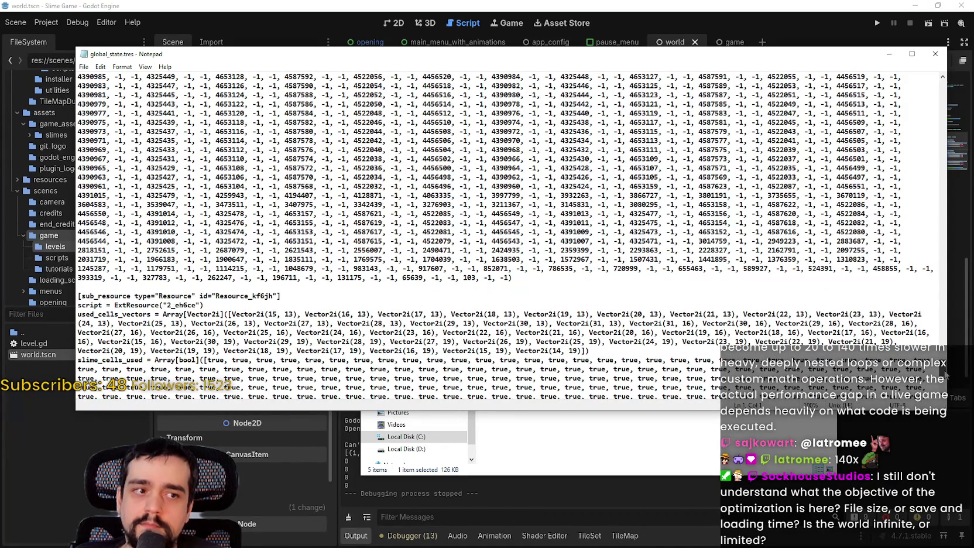
pyautogui.moveTo(946, 375)
pyautogui.mouseDown()
pyautogui.moveTo(940, 203)
pyautogui.moveTo(960, 387)
pyautogui.moveTo(935, 88)
pyautogui.mouseUp()
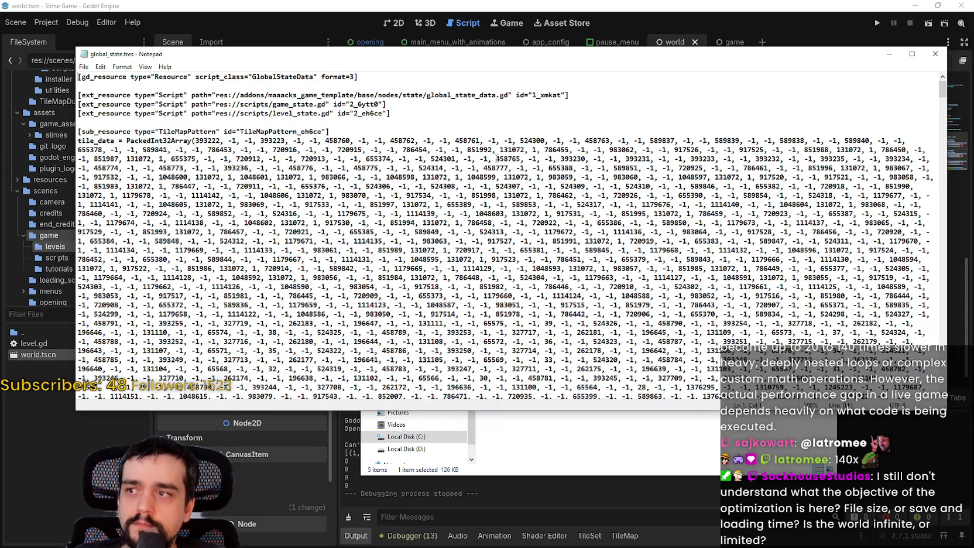
# - Return to level.gd in Godot around line 52
pyautogui.click(644, 5)
pyautogui.click(769, 297)
pyautogui.scroll(6, 793, 234)
# - Add line 37 with a dragged-in %SlimeTile reference calling set_pattern()
pyautogui.click(761, 275)
pyautogui.click(761, 290)
pyautogui.scroll(-8, 762, 298)
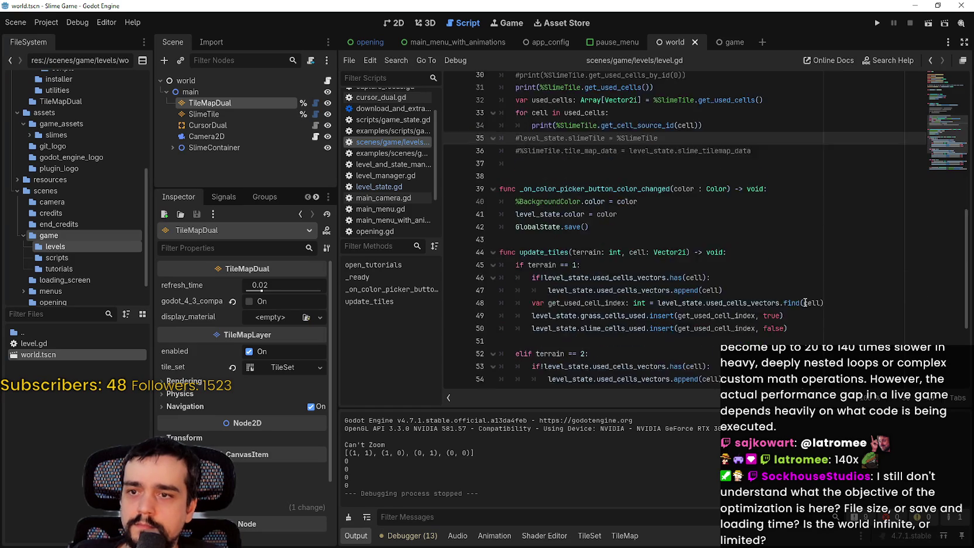
pyautogui.doubleClick(621, 371)
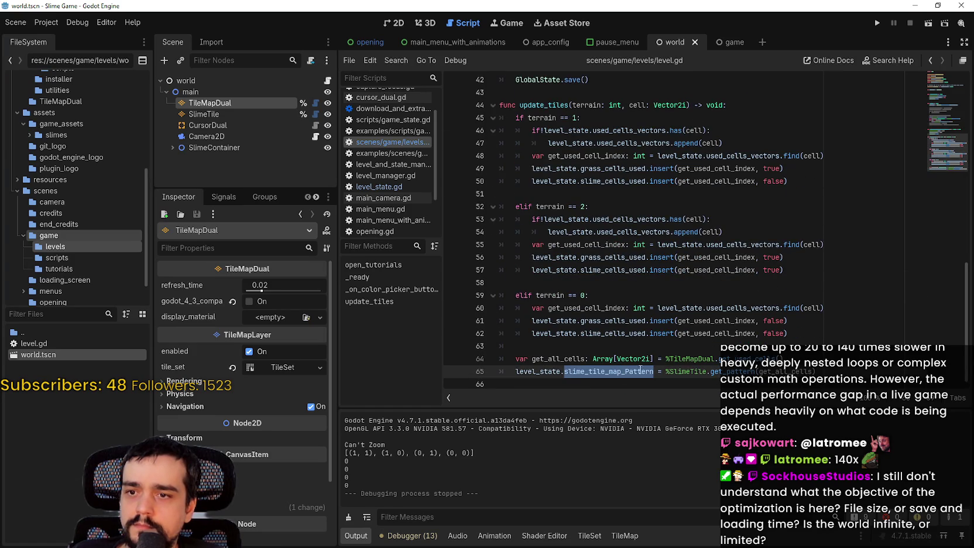
pyautogui.scroll(5, 729, 290)
pyautogui.click(786, 192)
pyautogui.press('Return')
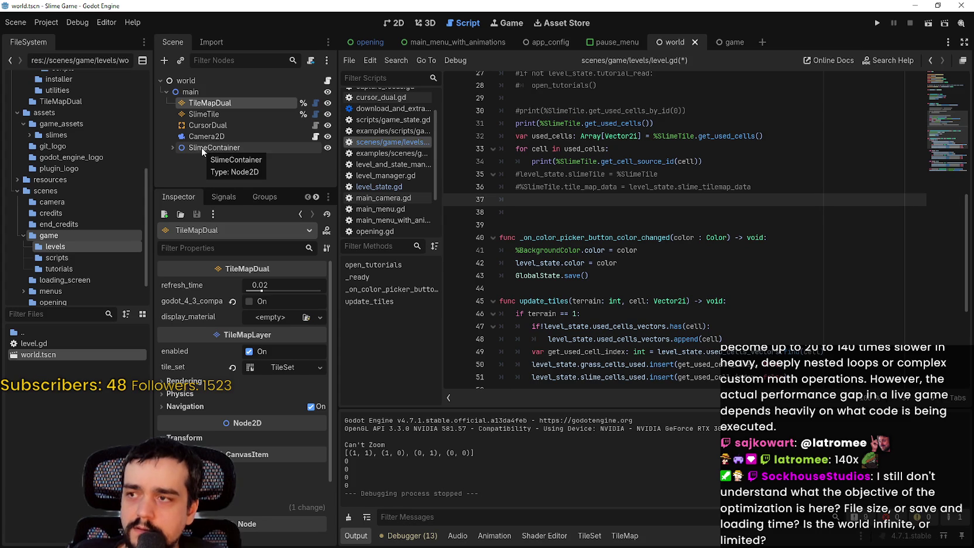
pyautogui.moveTo(212, 112)
pyautogui.mouseDown()
pyautogui.moveTo(609, 187)
pyautogui.moveTo(561, 201)
pyautogui.mouseUp()
pyautogui.write('set')
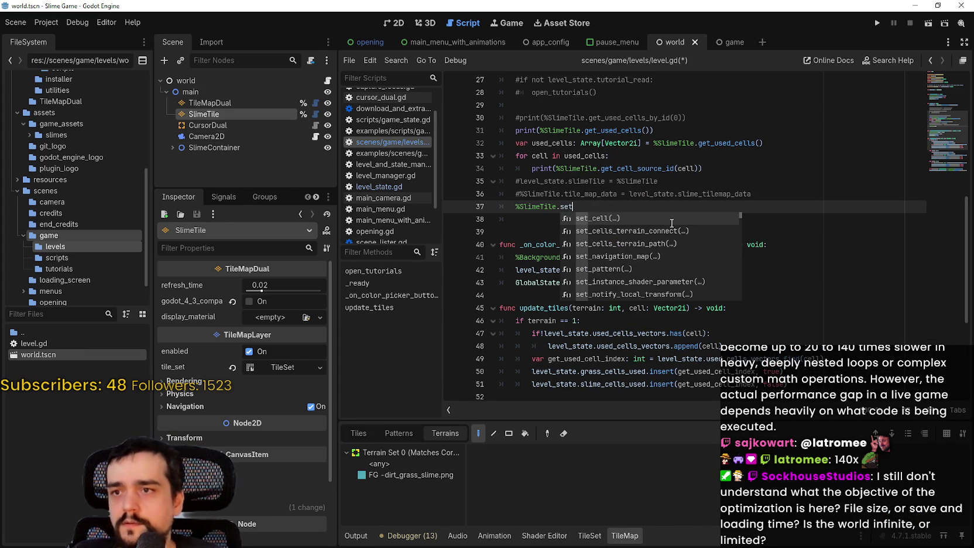
pyautogui.write('_pa')
pyautogui.press('Return')
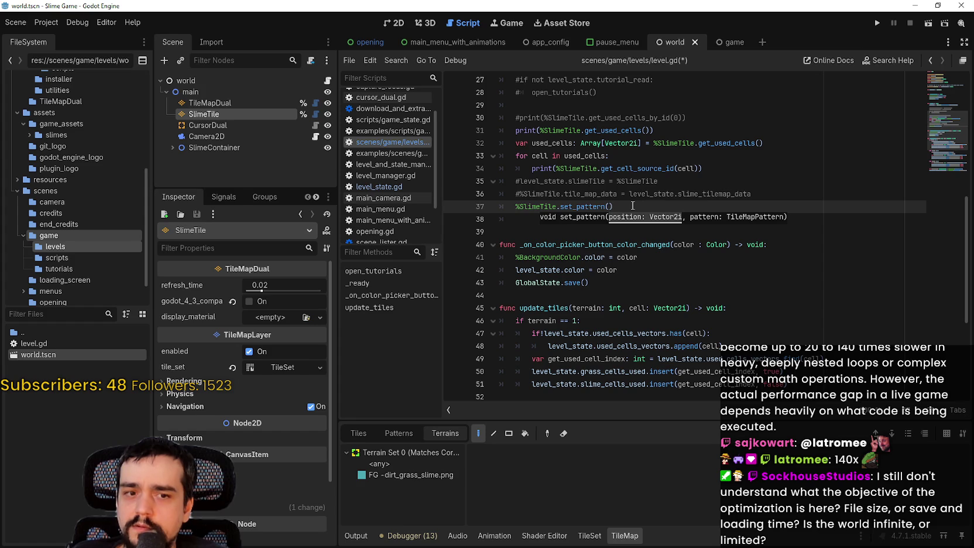
# - Try replacing set_pattern with map_pattern() from the SlimeTile member suggestions
pyautogui.doubleClick(593, 206)
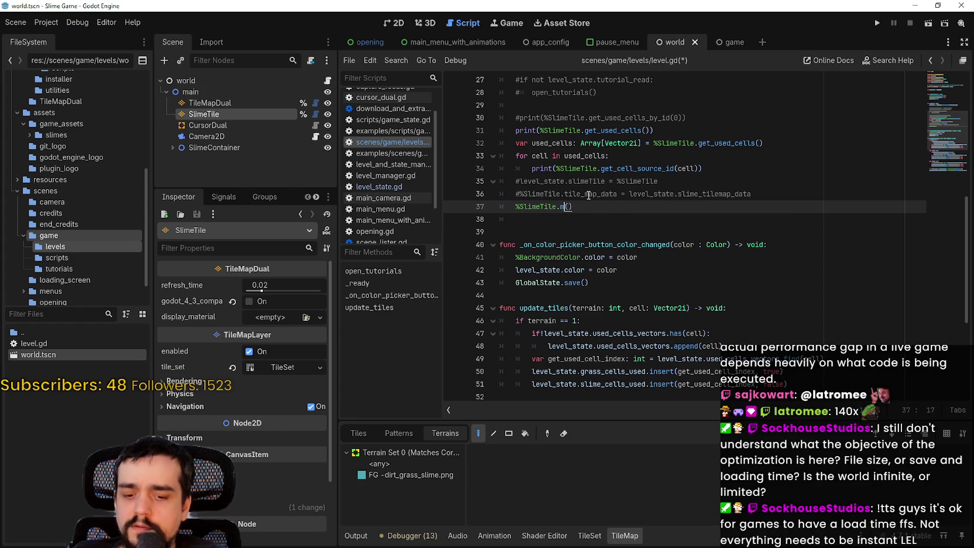
pyautogui.write('map')
pyautogui.press('BackSpace')
pyautogui.press('BackSpace')
pyautogui.press('BackSpace')
pyautogui.write('map')
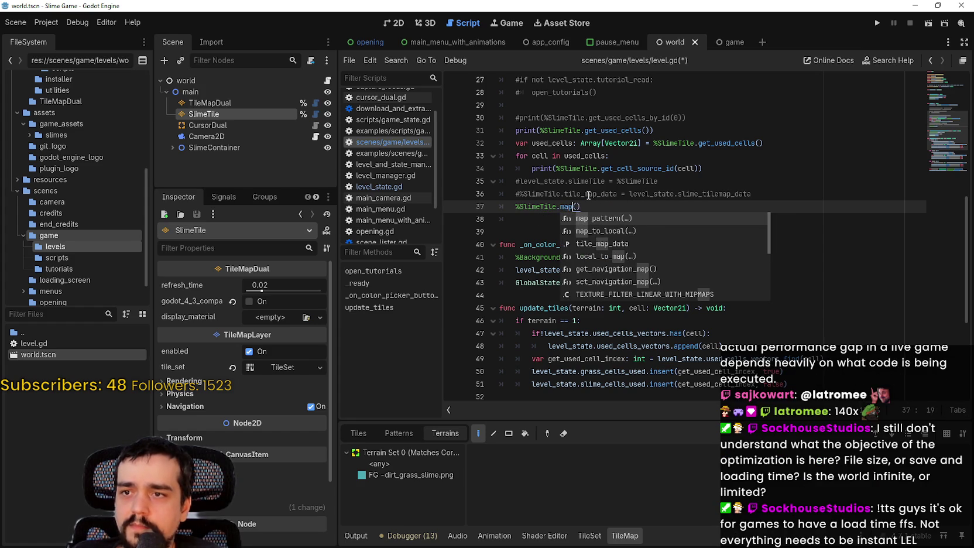
pyautogui.press('BackSpace')
pyautogui.press('BackSpace')
pyautogui.press('BackSpace')
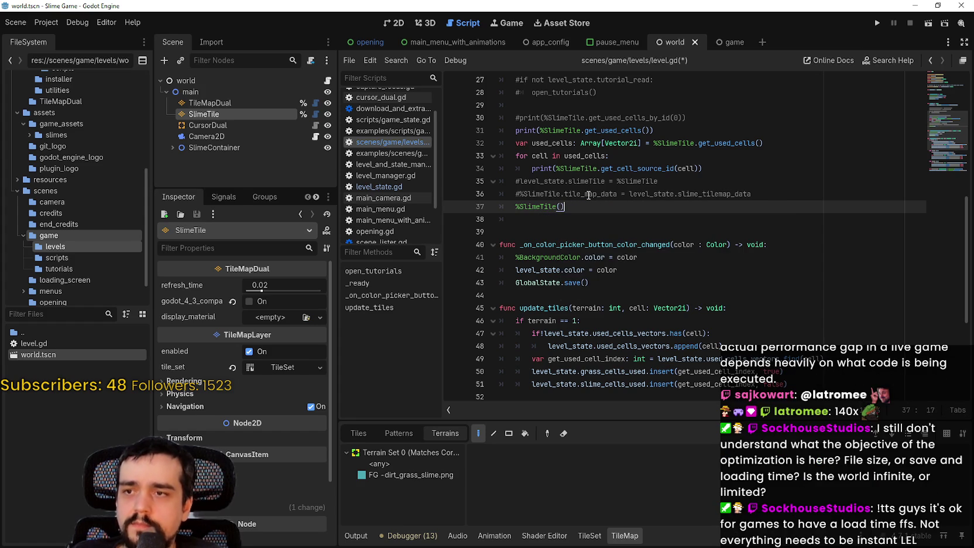
pyautogui.hotkey('ctrl', 'space')
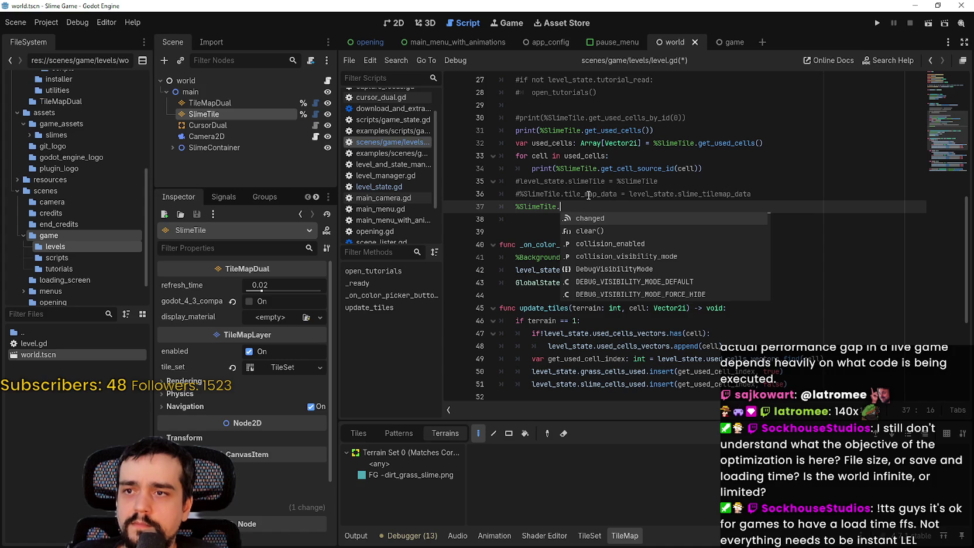
pyautogui.write('map')
pyautogui.press('Return')
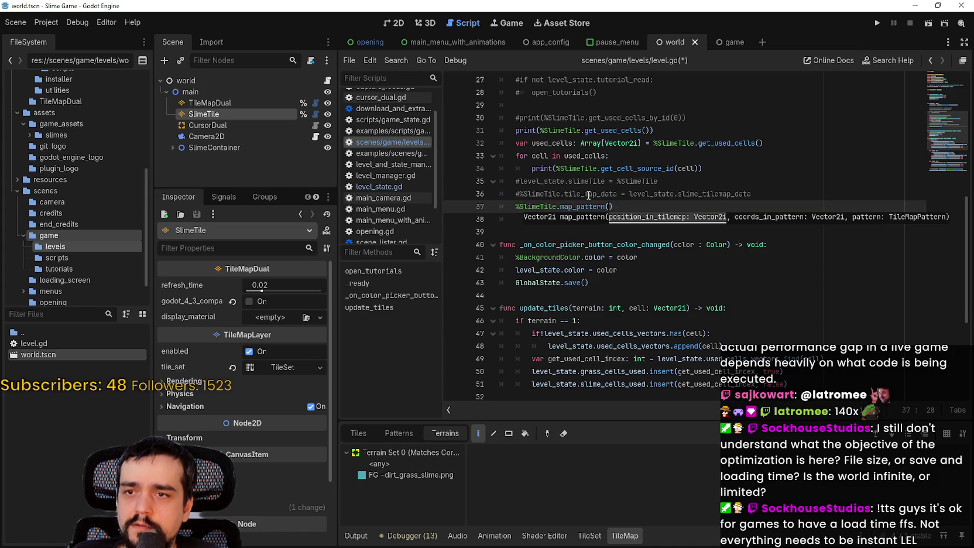
# - Revert line 37's call back to set_pattern()
pyautogui.press('BackSpace')
pyautogui.press('BackSpace')
pyautogui.press('BackSpace')
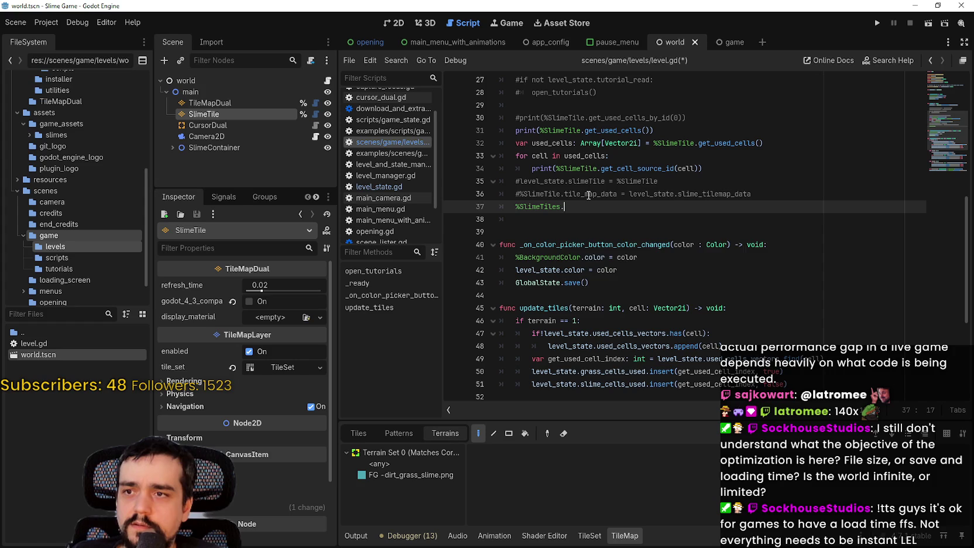
pyautogui.write('se')
pyautogui.press('BackSpace')
pyautogui.press('BackSpace')
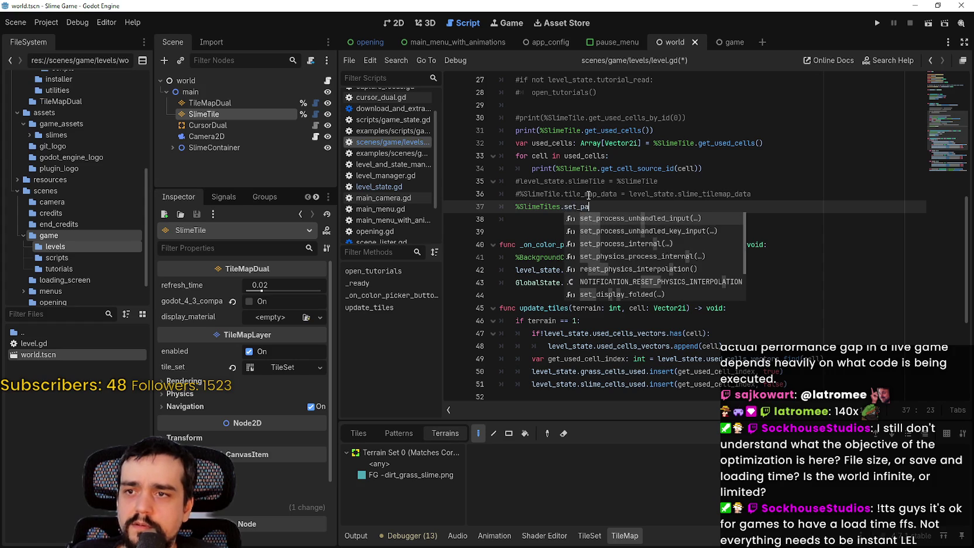
pyautogui.press('BackSpace')
pyautogui.press('BackSpace')
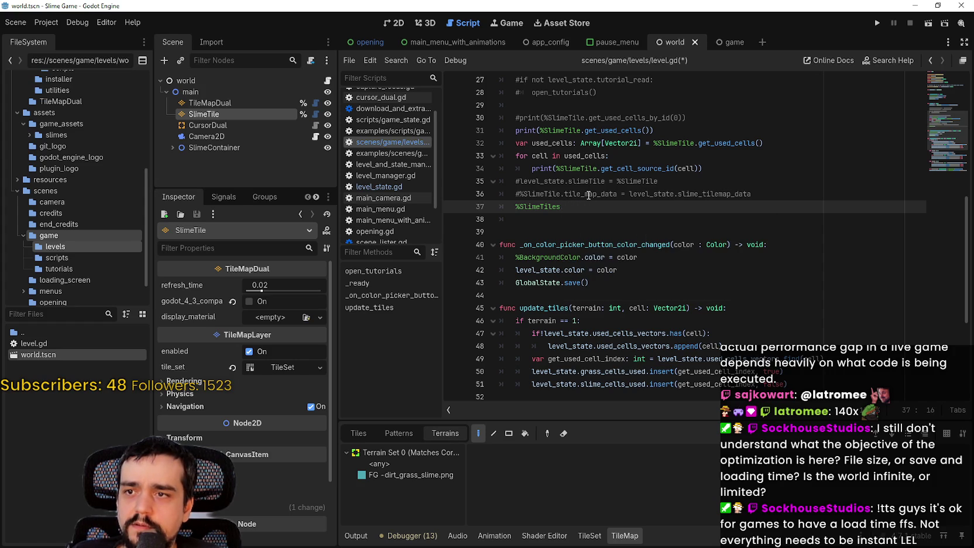
pyautogui.write('.patern')
pyautogui.press('BackSpace')
pyautogui.press('BackSpace')
pyautogui.press('BackSpace')
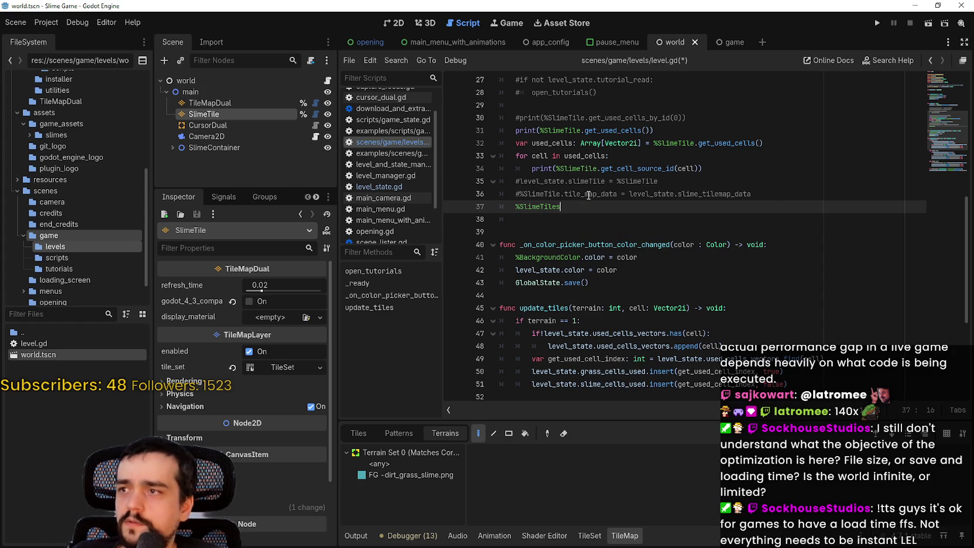
pyautogui.write('set_pa')
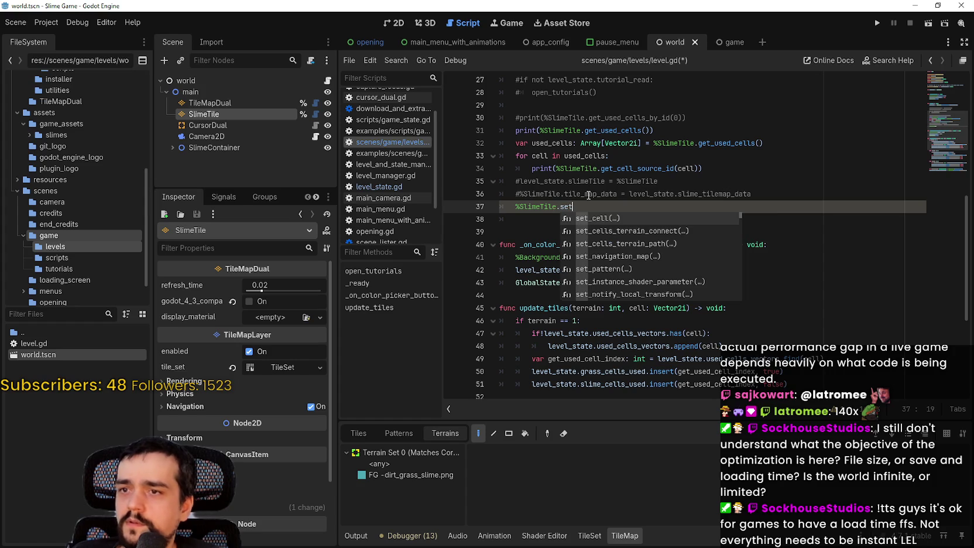
pyautogui.press('Return')
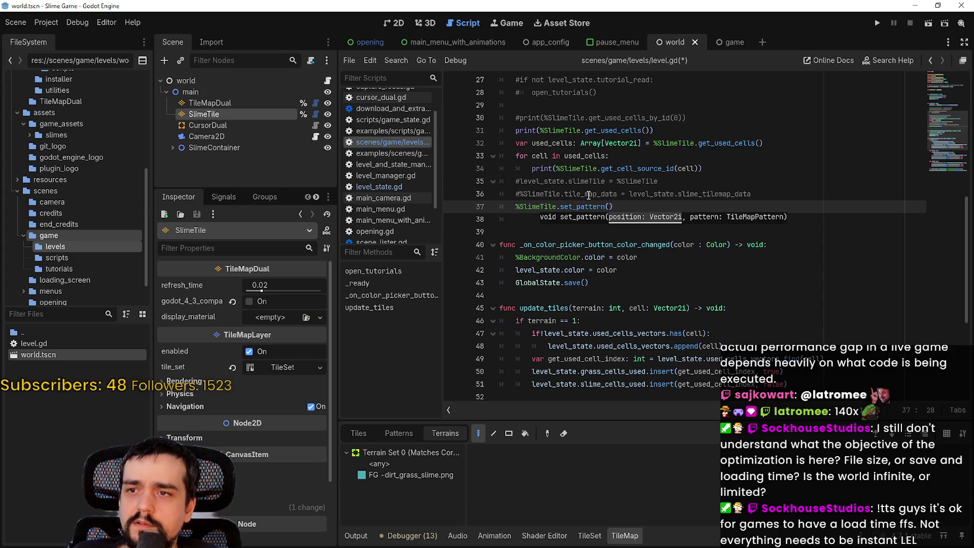
# - Pass Vector2i.ZERO and the copied level_state.slime_tile_map_Pattern to set_pattern, then save
pyautogui.write('Vector2')
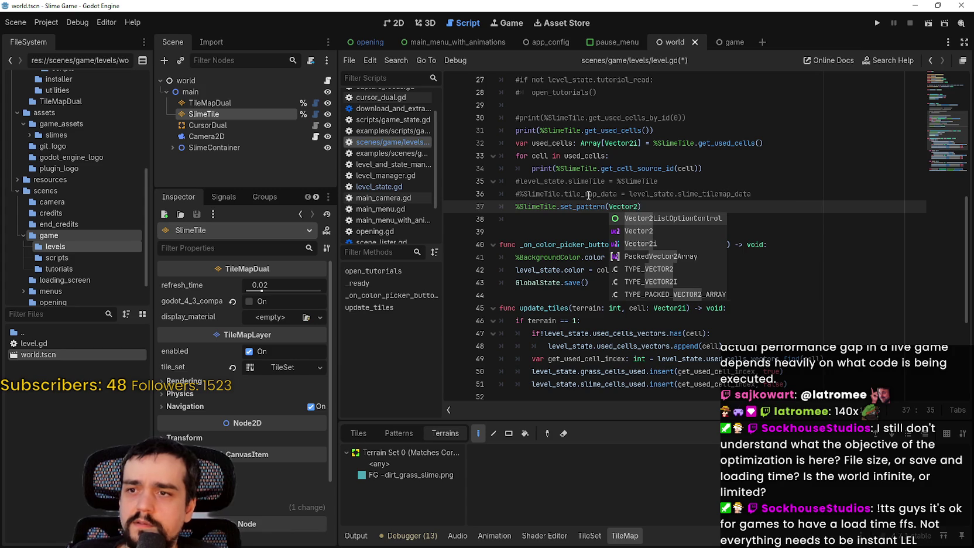
pyautogui.write('i.ZX')
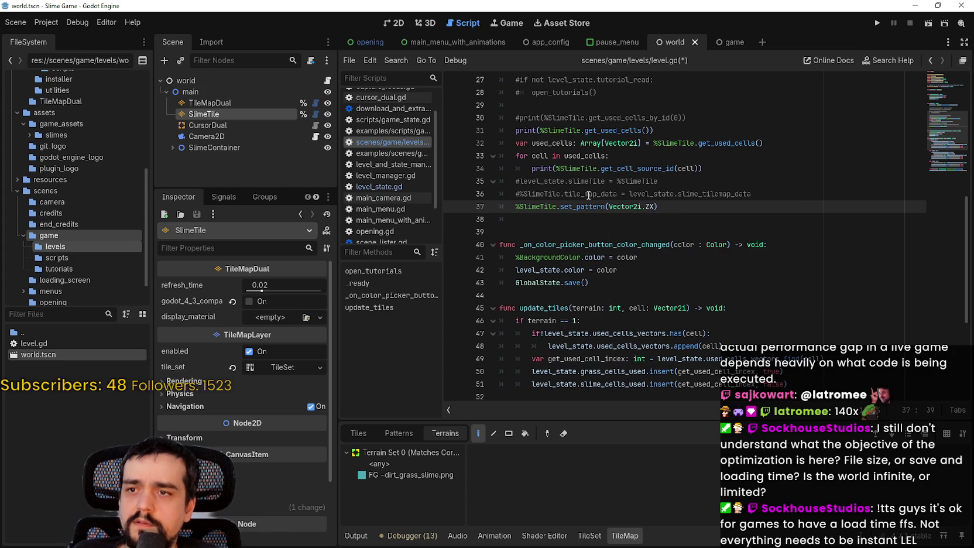
pyautogui.press('BackSpace')
pyautogui.press('BackSpace')
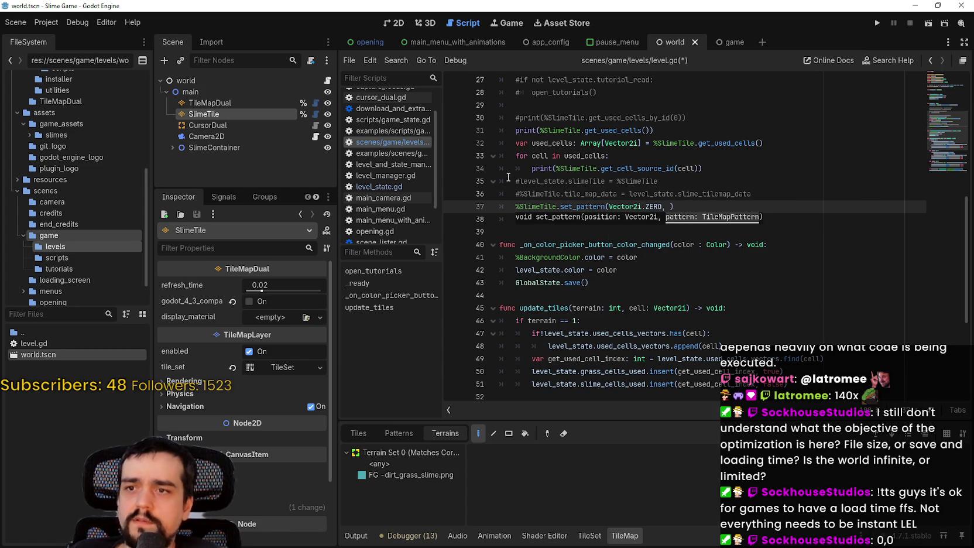
pyautogui.scroll(-5, 545, 235)
pyautogui.moveTo(653, 384); pyautogui.dragTo(545, 385)
pyautogui.hotkey('ctrl', 'c')
pyautogui.scroll(6, 585, 263)
pyautogui.click(668, 245)
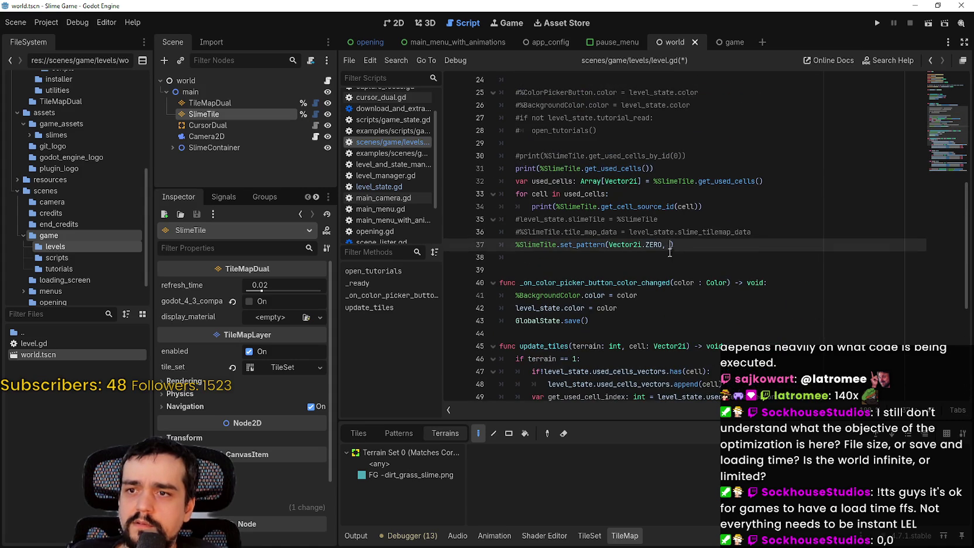
pyautogui.hotkey('ctrl', 'v')
pyautogui.click(629, 258)
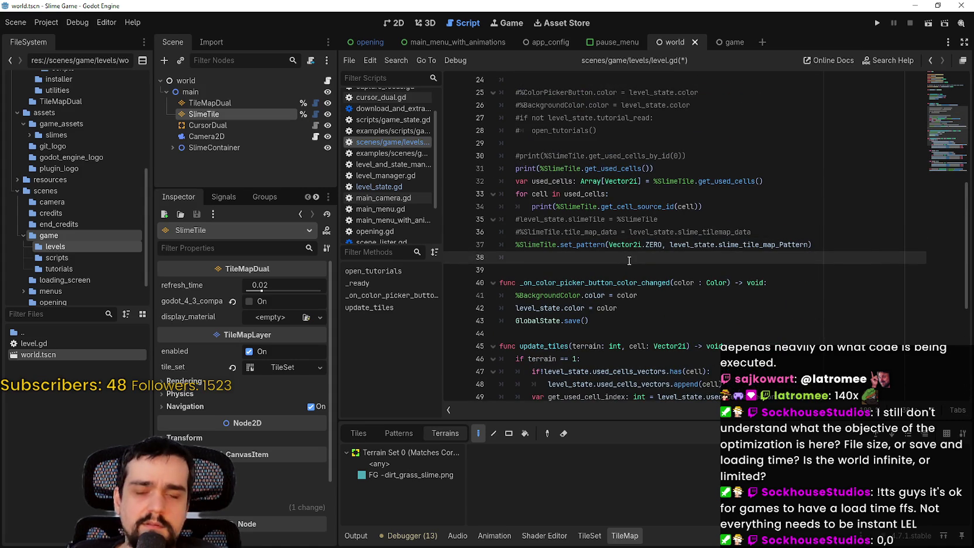
pyautogui.hotkey('ctrl', 's')
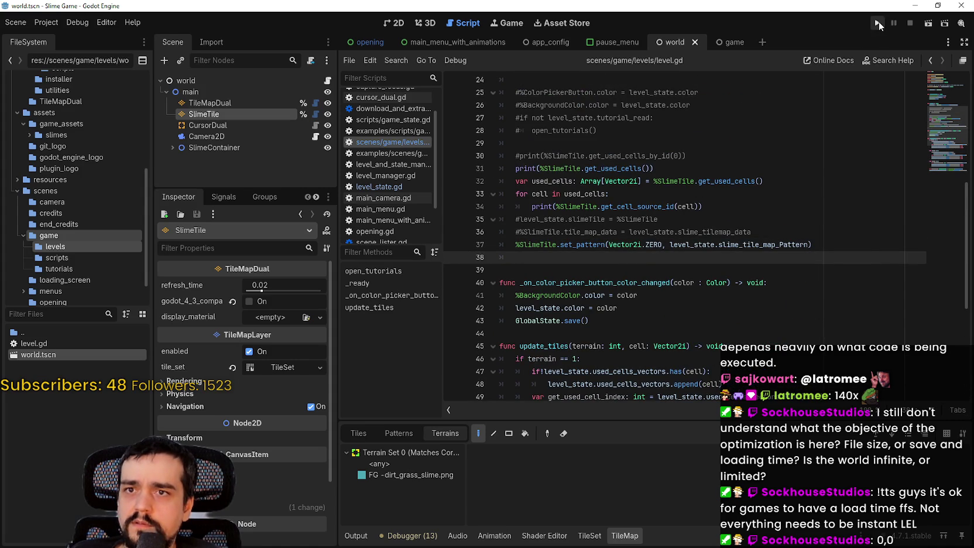
# - Run the Slime Game and continue from the saved game
pyautogui.click(879, 21)
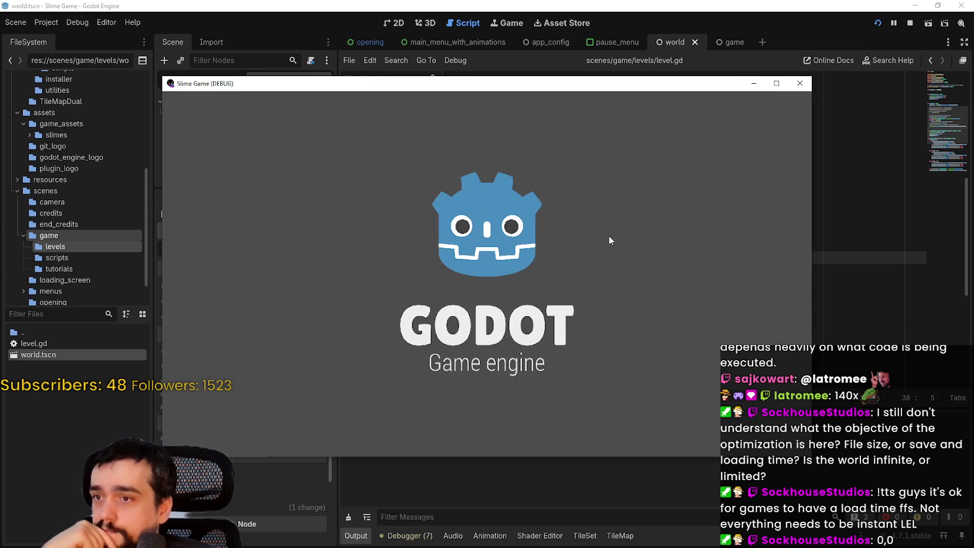
pyautogui.click(503, 291)
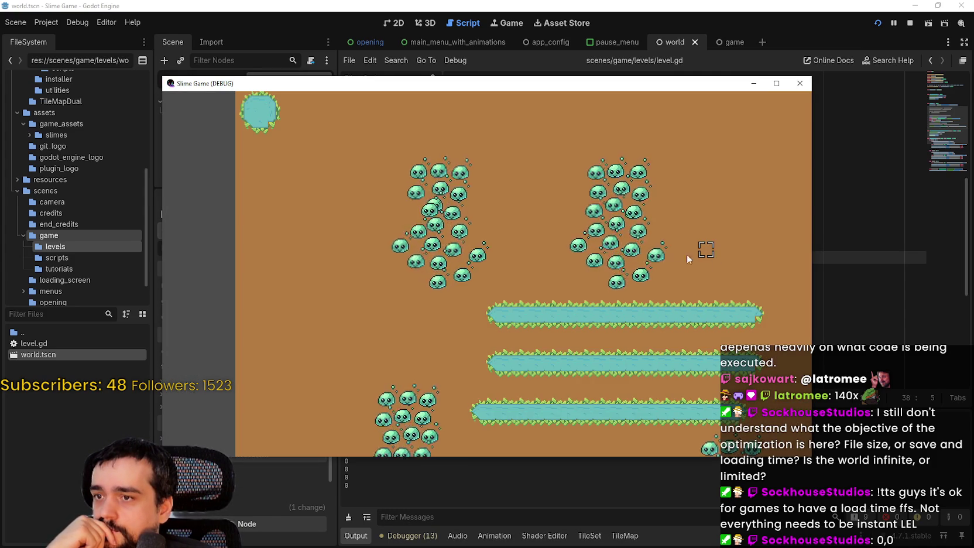
pyautogui.scroll(-3, 566, 261)
pyautogui.scroll(4, 626, 323)
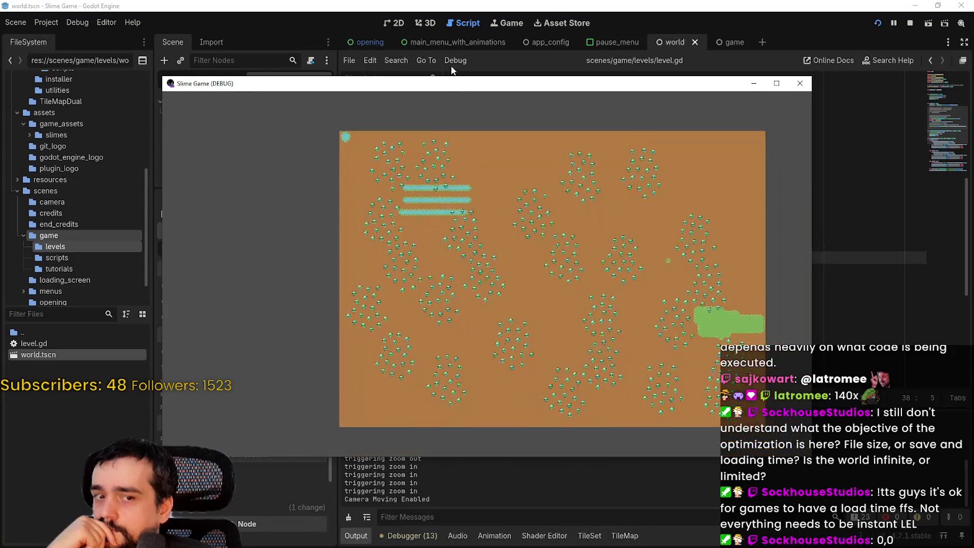
pyautogui.scroll(2, 485, 203)
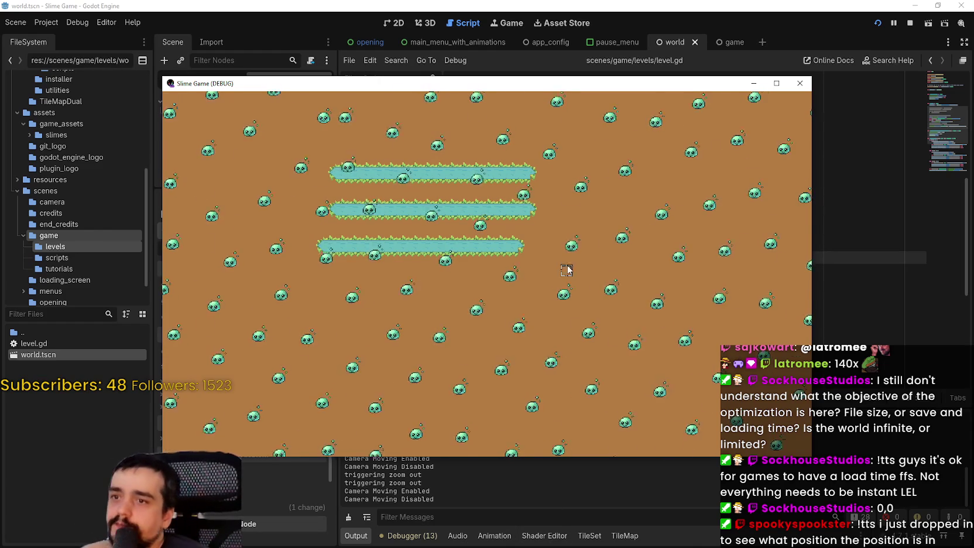
# - Zoom and pan the game camera around the slime-covered map
pyautogui.scroll(-4, 567, 270)
pyautogui.scroll(5, 515, 235)
pyautogui.scroll(-5, 494, 261)
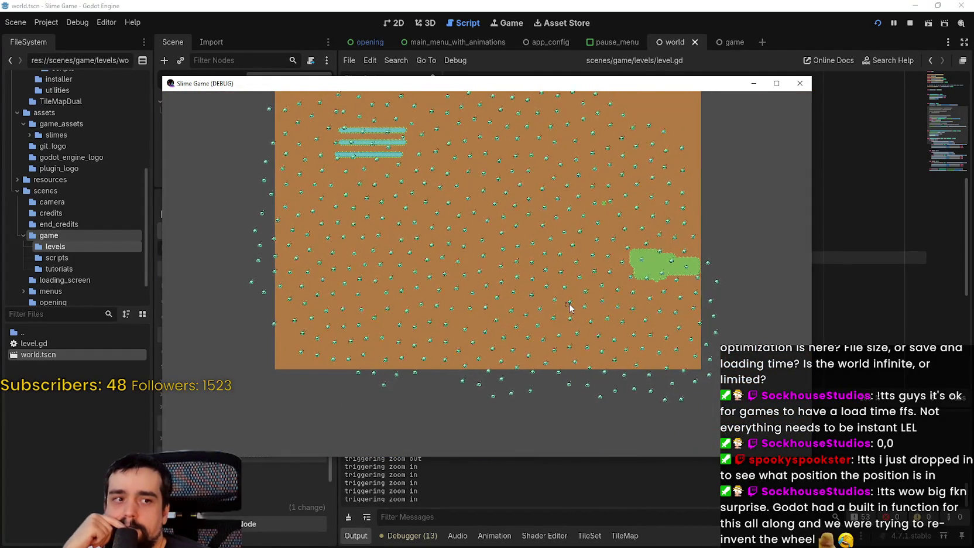
pyautogui.scroll(2, 570, 307)
pyautogui.scroll(-2, 570, 307)
pyautogui.scroll(2, 569, 307)
pyautogui.scroll(-2, 570, 306)
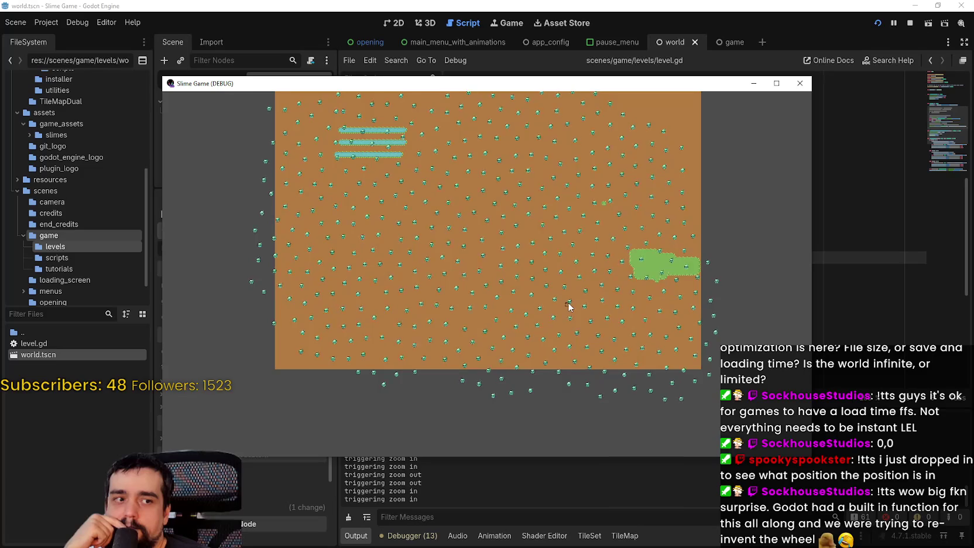
pyautogui.scroll(2, 515, 273)
pyautogui.moveTo(471, 246)
pyautogui.mouseDown()
pyautogui.moveTo(689, 474)
pyautogui.moveTo(666, 438)
pyautogui.mouseUp()
pyautogui.scroll(-2, 664, 434)
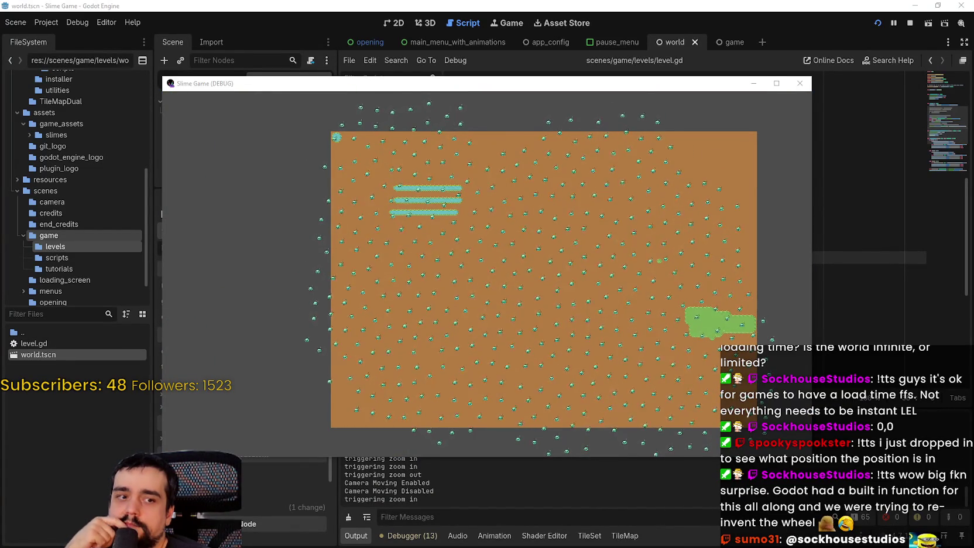
pyautogui.hotkey('alt', 'Tab')
pyautogui.scroll(-10, 469, 232)
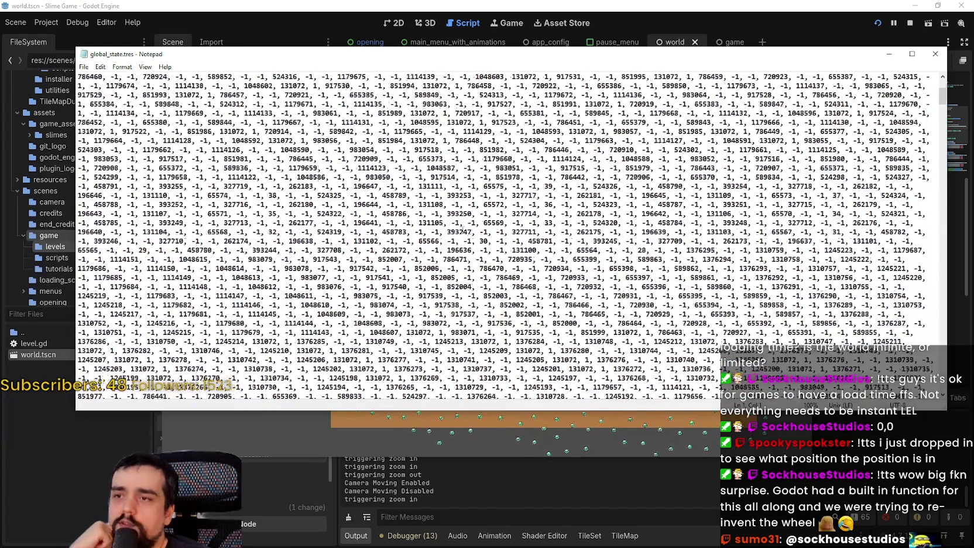
pyautogui.moveTo(326, 181); pyautogui.dragTo(596, 324)
pyautogui.scroll(-3, 596, 325)
pyautogui.scroll(-15, 596, 325)
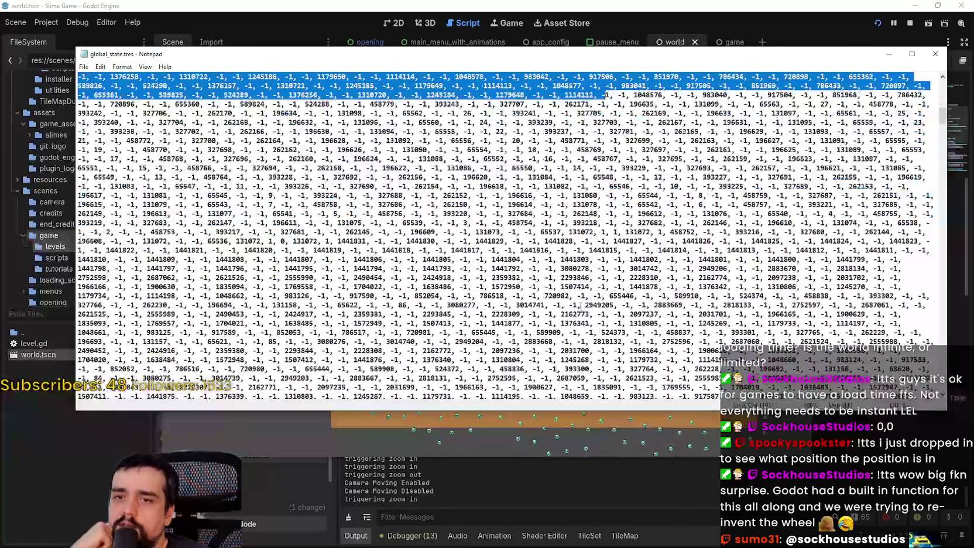
pyautogui.scroll(-10, 580, 291)
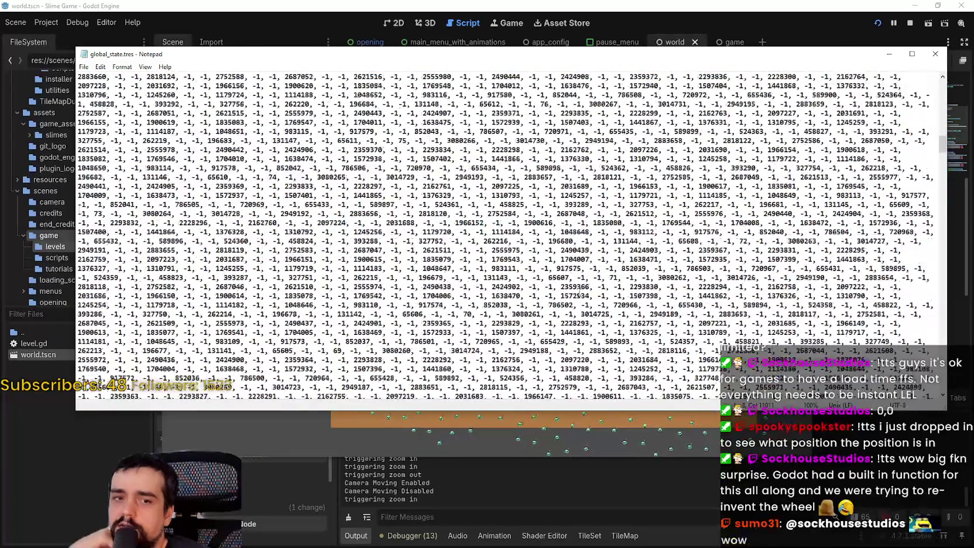
pyautogui.moveTo(518, 204); pyautogui.dragTo(534, 232)
pyautogui.scroll(-20, 546, 258)
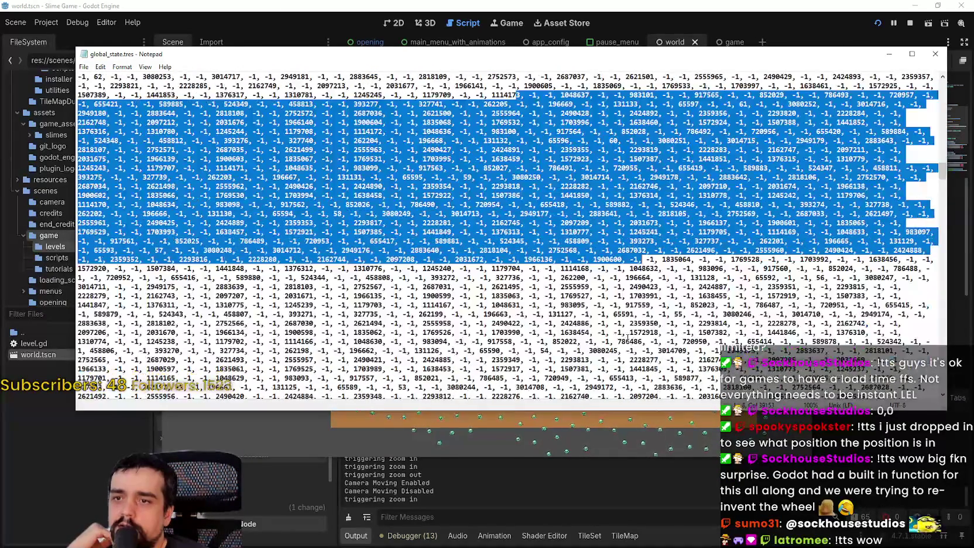
pyautogui.scroll(-8, 497, 267)
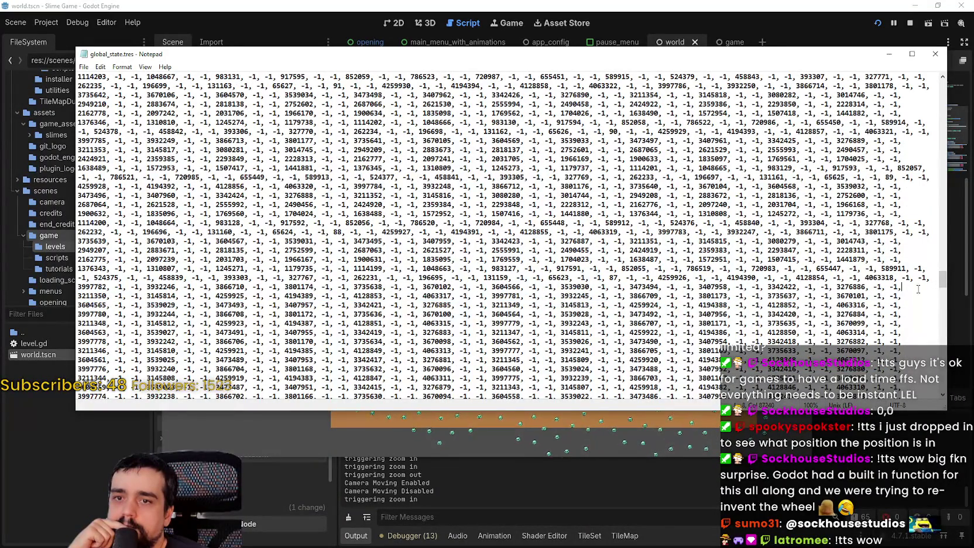
pyautogui.moveTo(942, 278)
pyautogui.mouseDown()
pyautogui.moveTo(955, 345)
pyautogui.moveTo(926, 82)
pyautogui.mouseUp()
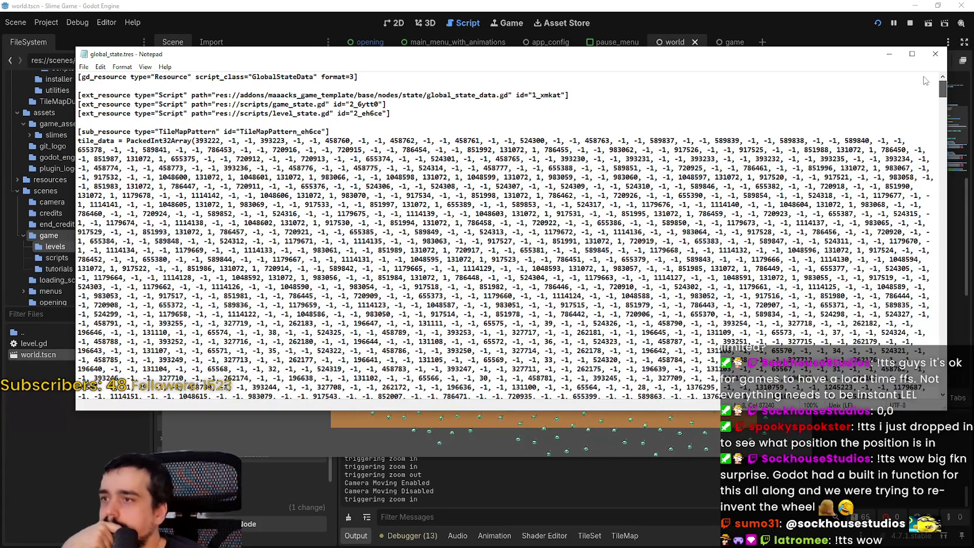
pyautogui.moveTo(942, 87)
pyautogui.mouseDown()
pyautogui.moveTo(942, 377)
pyautogui.moveTo(963, 71)
pyautogui.mouseUp()
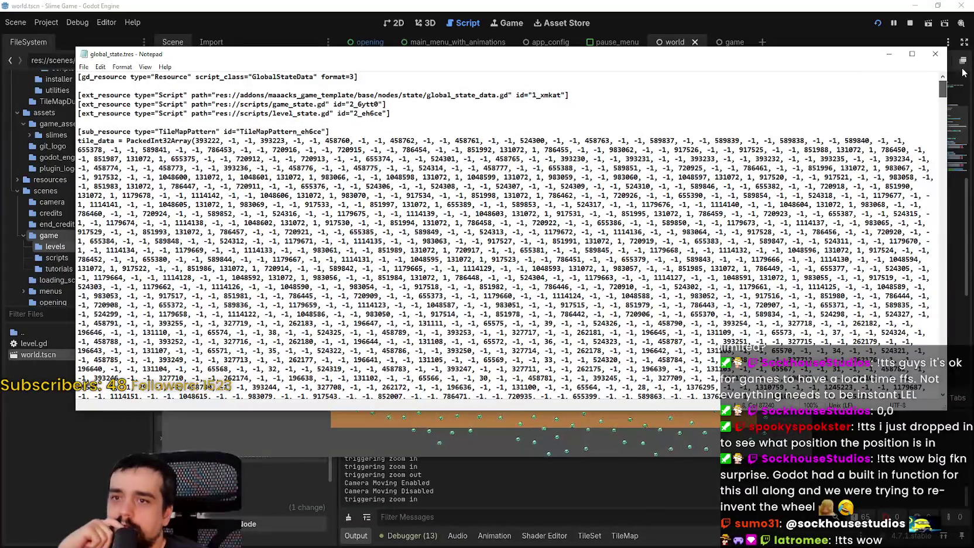
pyautogui.moveTo(958, 80)
pyautogui.mouseDown()
pyautogui.moveTo(925, 115)
pyautogui.moveTo(915, 100)
pyautogui.mouseUp()
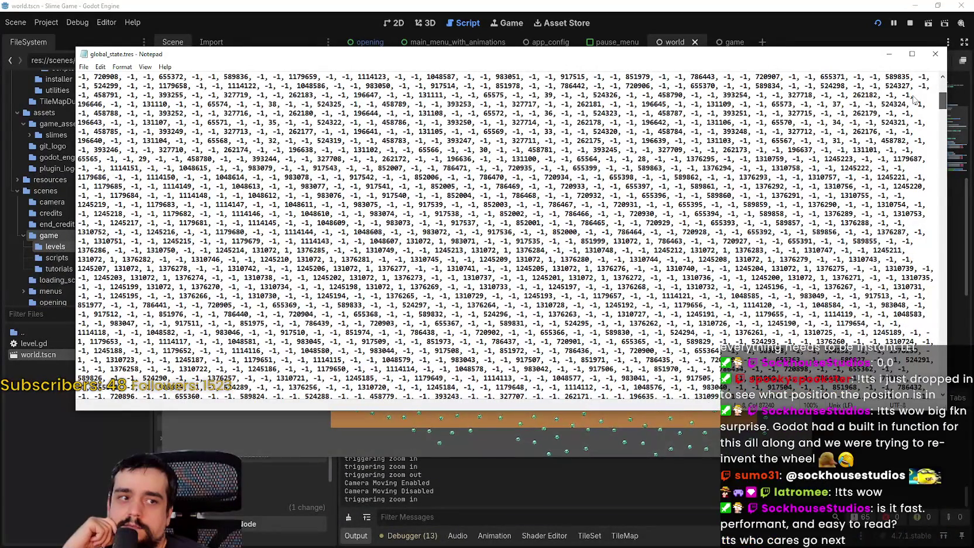
pyautogui.moveTo(916, 101); pyautogui.dragTo(912, 171)
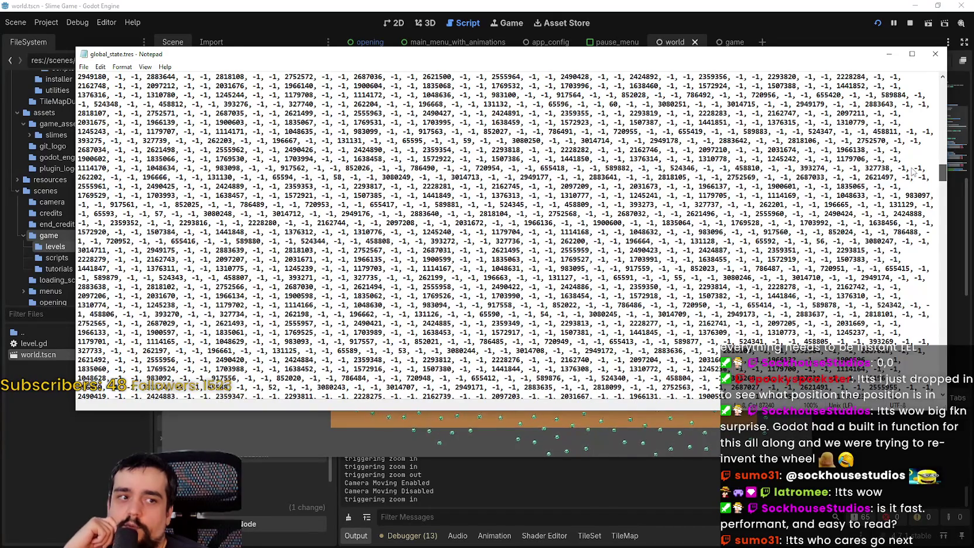
pyautogui.moveTo(912, 171)
pyautogui.mouseDown()
pyautogui.moveTo(921, 87)
pyautogui.moveTo(904, 184)
pyautogui.moveTo(920, 258)
pyautogui.mouseUp()
pyautogui.moveTo(656, 269); pyautogui.dragTo(564, 260)
pyautogui.click(592, 246)
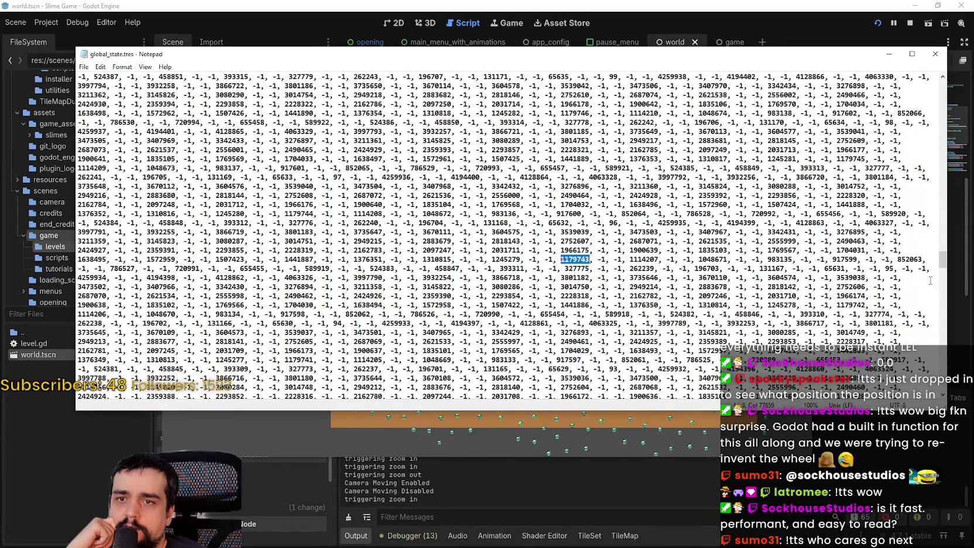
pyautogui.moveTo(943, 263); pyautogui.dragTo(943, 366)
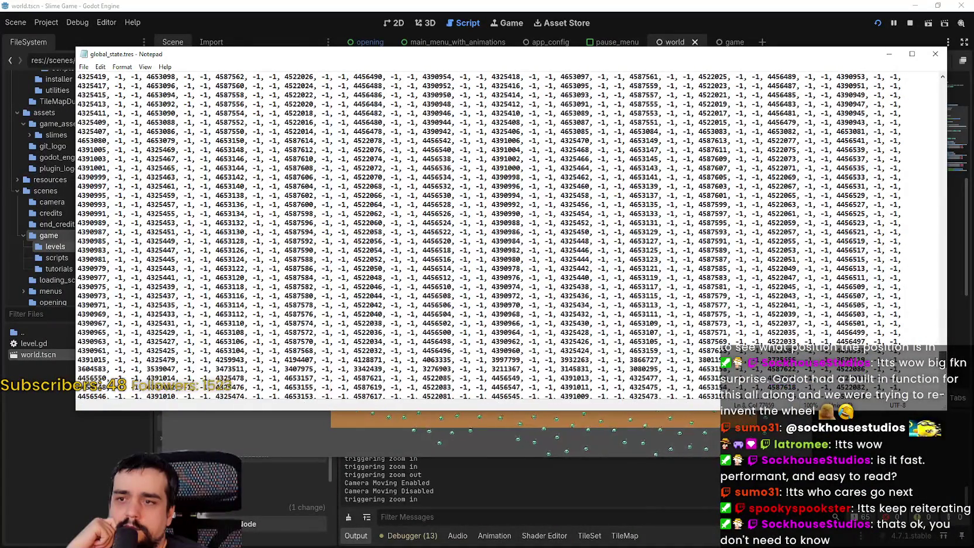
pyautogui.moveTo(925, 294)
pyautogui.mouseDown()
pyautogui.moveTo(942, 87)
pyautogui.moveTo(935, 316)
pyautogui.mouseUp()
pyautogui.scroll(7, 942, 365)
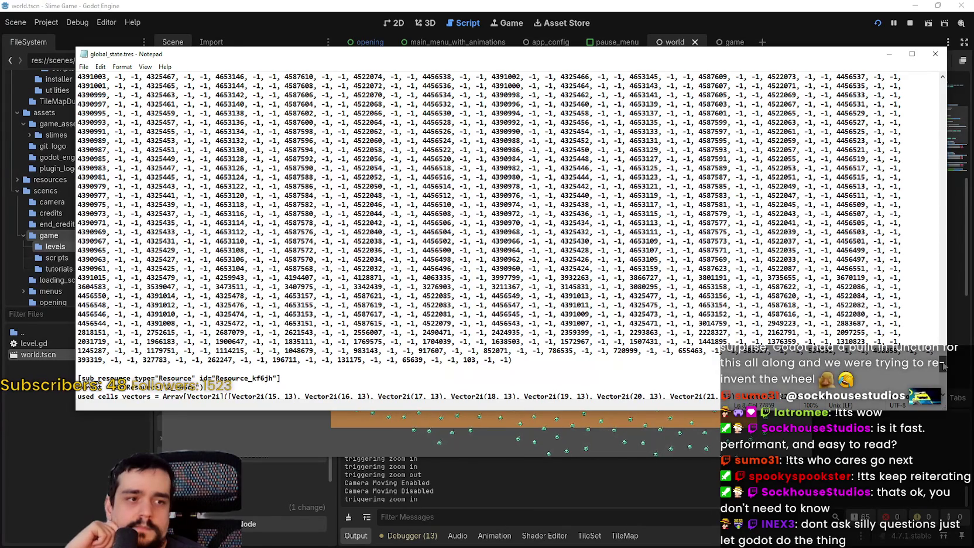
pyautogui.moveTo(942, 366)
pyautogui.mouseDown()
pyautogui.moveTo(936, 193)
pyautogui.moveTo(922, 137)
pyautogui.mouseUp()
pyautogui.scroll(2, 920, 136)
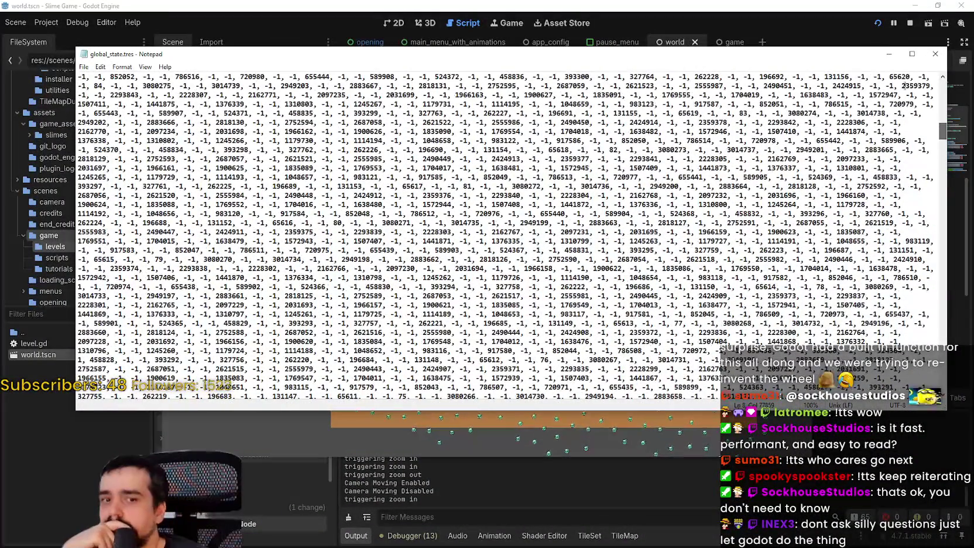
pyautogui.click(936, 53)
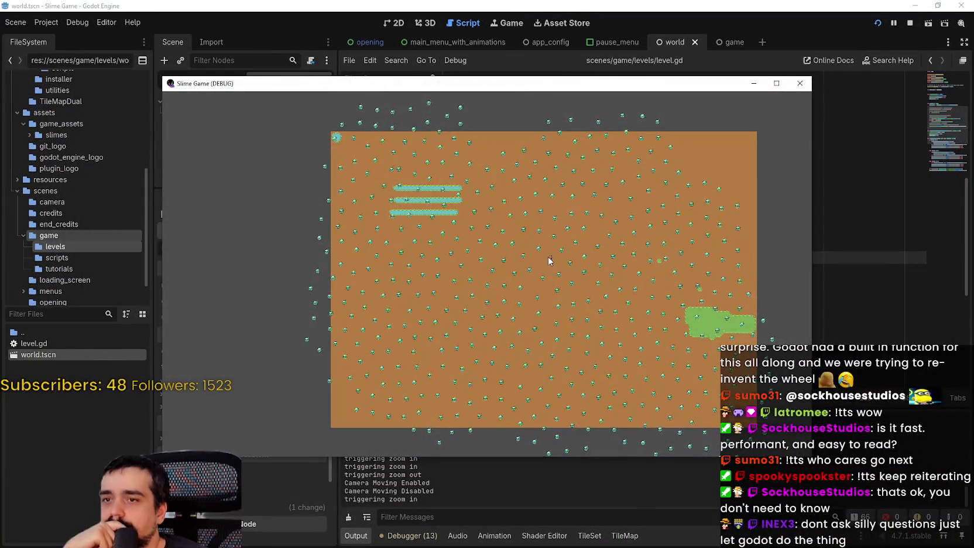
pyautogui.scroll(2, 550, 261)
pyautogui.scroll(-4, 549, 260)
pyautogui.scroll(1, 551, 263)
pyautogui.scroll(-1, 606, 231)
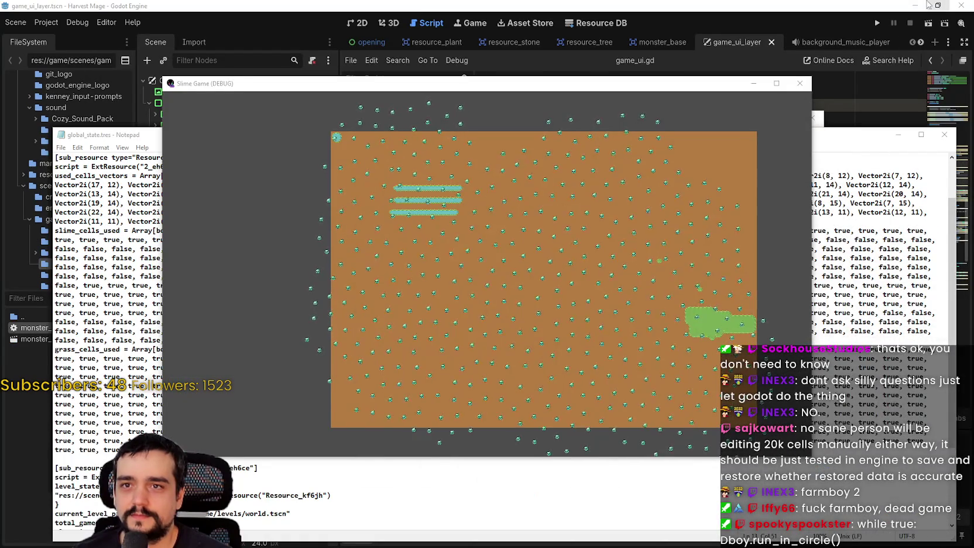
# - Launch a second Godot 4.6.2 instance from the desktop and switch to the MR FARMBOY editor
pyautogui.click(927, 5)
pyautogui.click(915, 6)
pyautogui.click(916, 7)
pyautogui.click(867, 21)
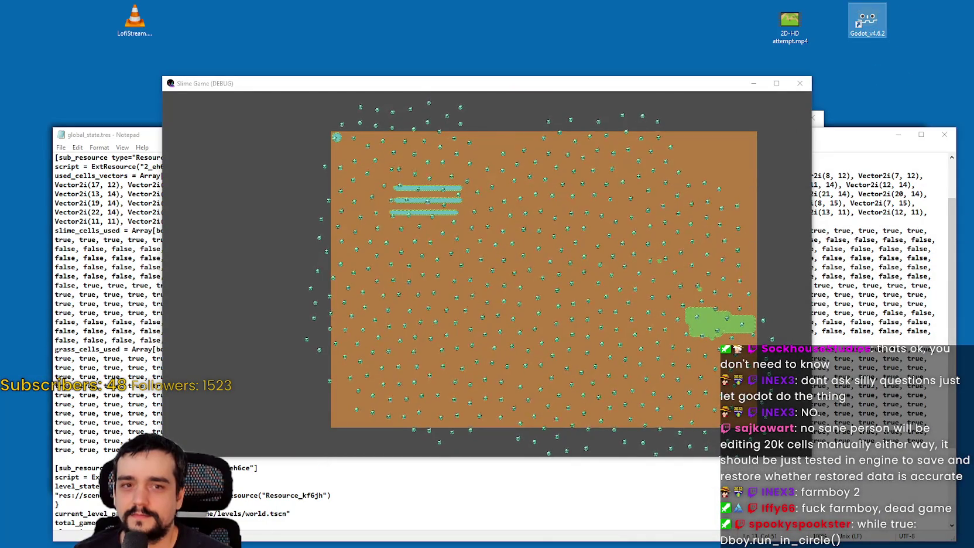
pyautogui.doubleClick(867, 21)
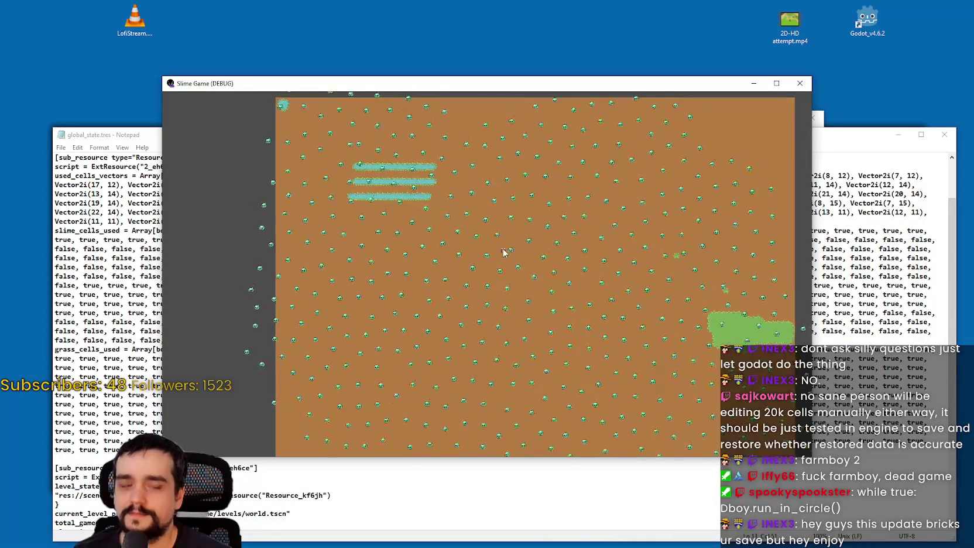
pyautogui.scroll(5, 508, 243)
pyautogui.scroll(-2, 508, 241)
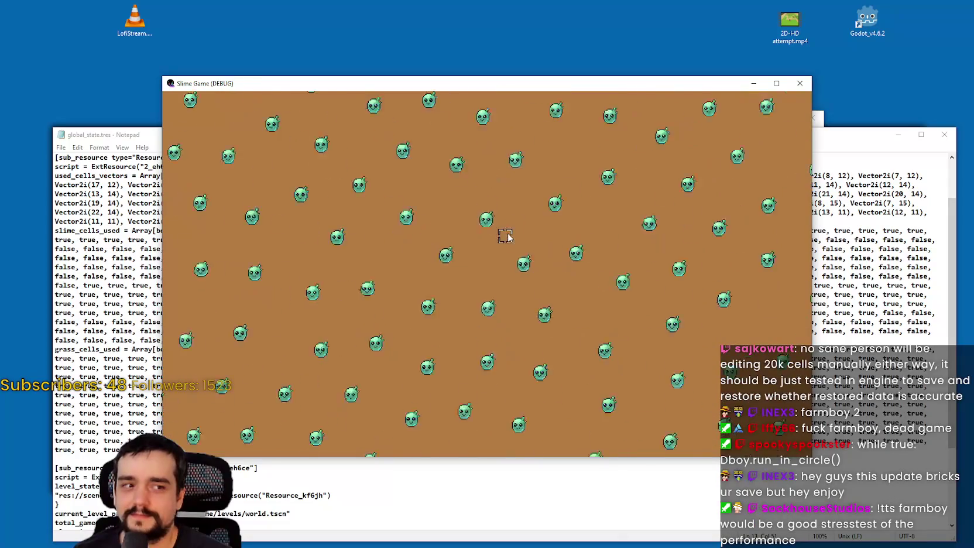
pyautogui.scroll(1, 508, 234)
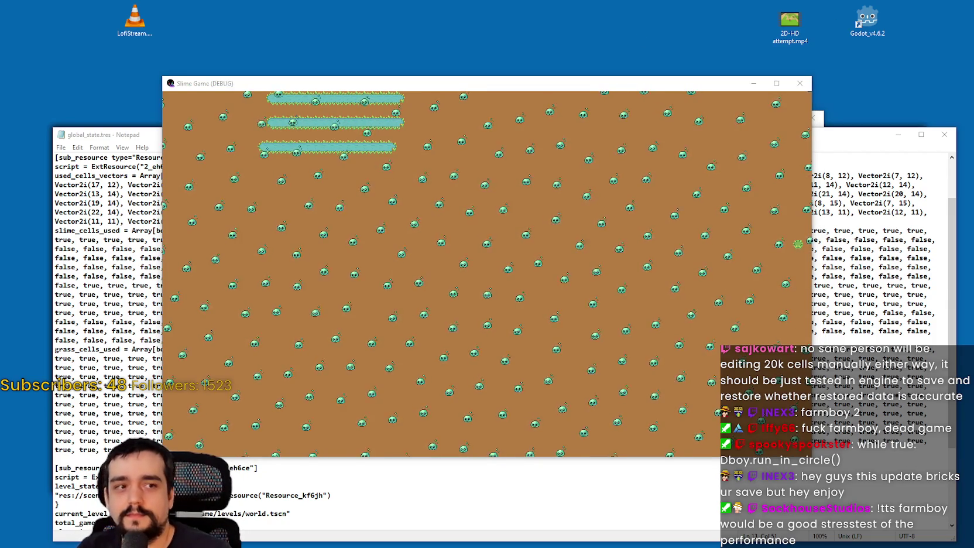
pyautogui.hotkey('alt', 'Tab')
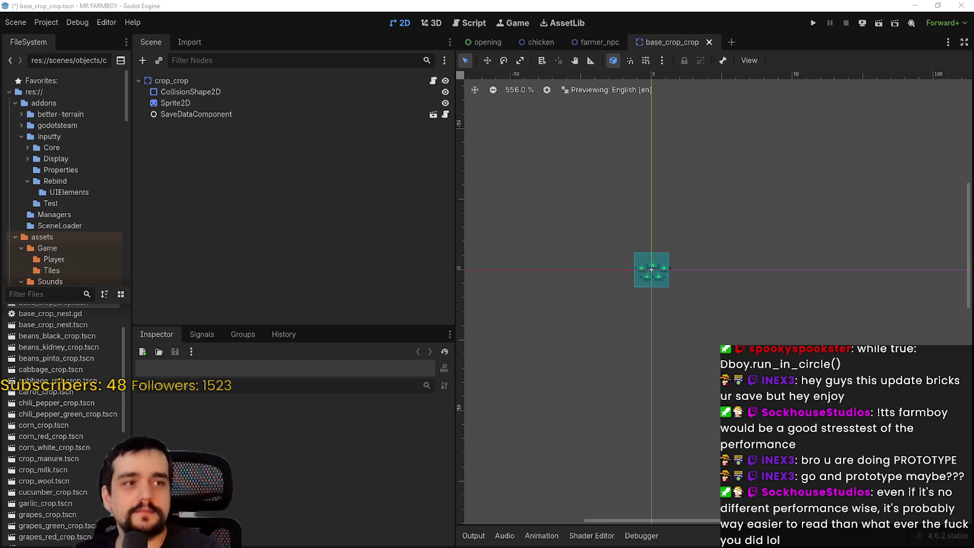
# - Filter the FileSystem dock by 'test' to find test_scene_everything.tscn
pyautogui.hotkey('alt', 'Tab')
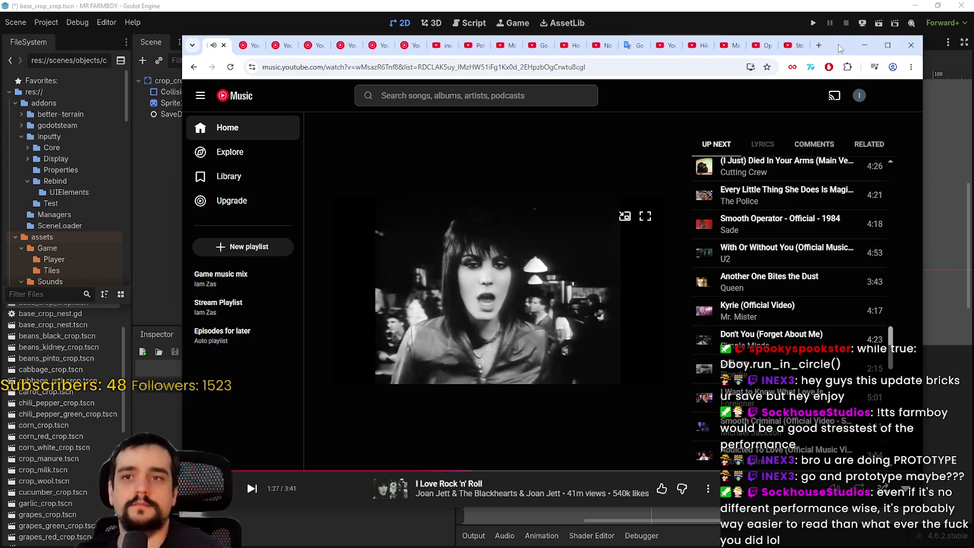
pyautogui.hotkey('alt', 'Tab')
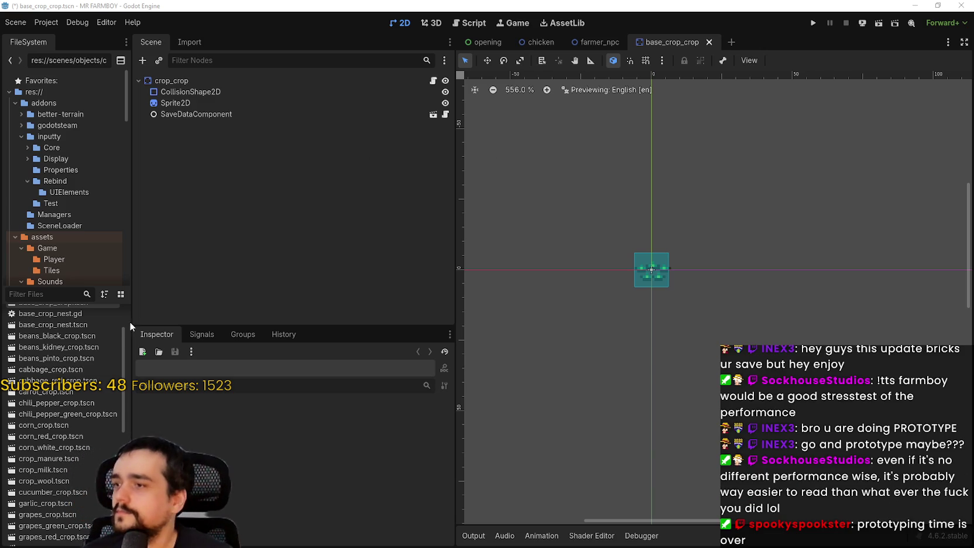
pyautogui.scroll(-5, 110, 390)
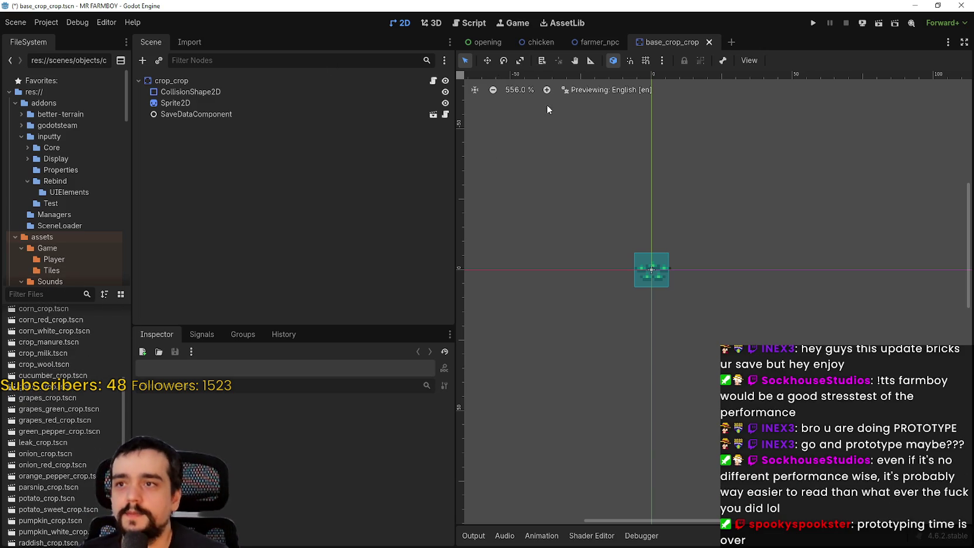
pyautogui.click(74, 299)
pyautogui.write('test')
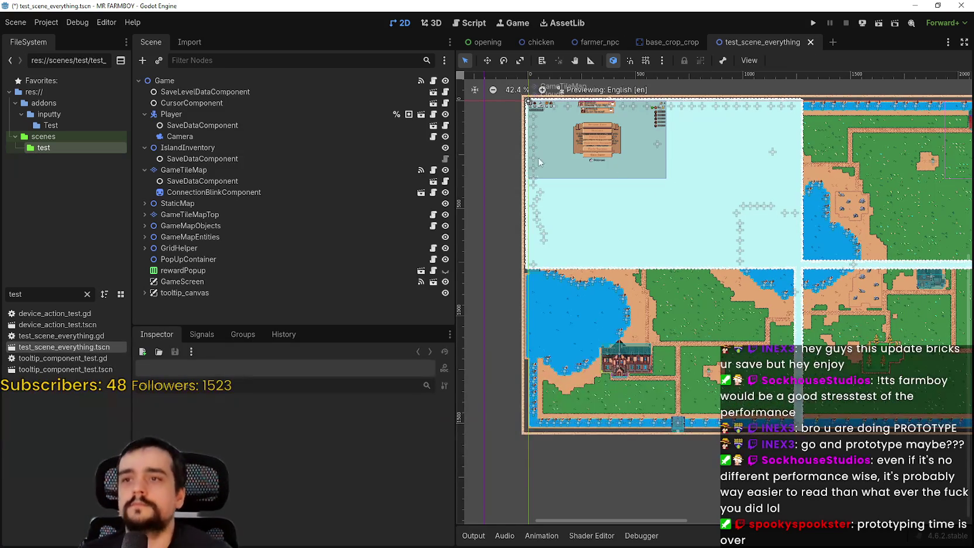
# - Open main_terrain_data_resource.gd via a 'main_t' FileSystem filter and widen the code editor
pyautogui.click(236, 183)
pyautogui.click(348, 424)
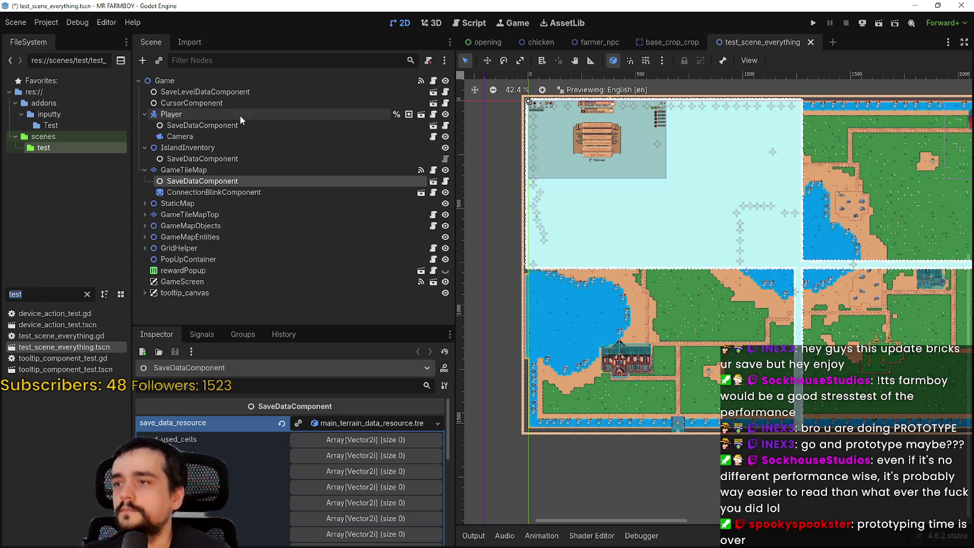
pyautogui.write('main_t')
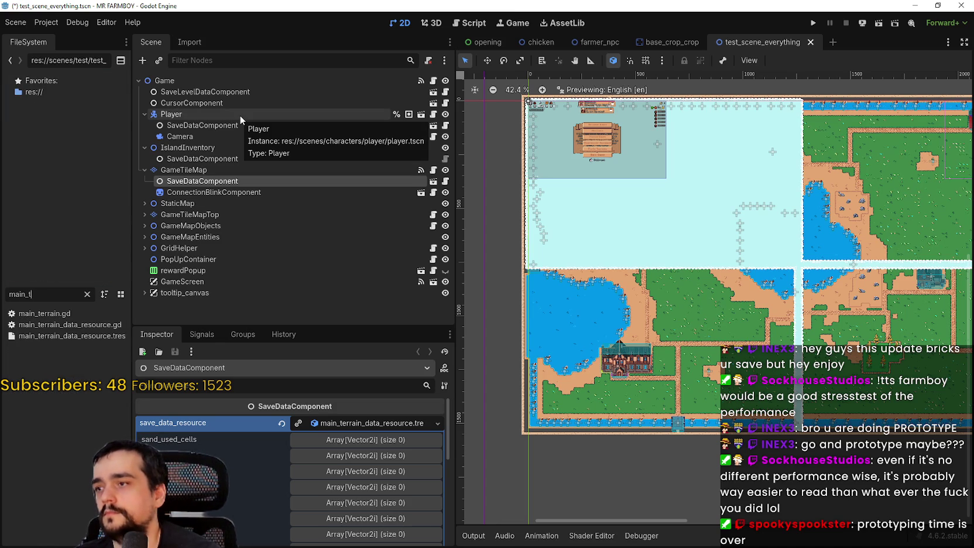
pyautogui.doubleClick(82, 326)
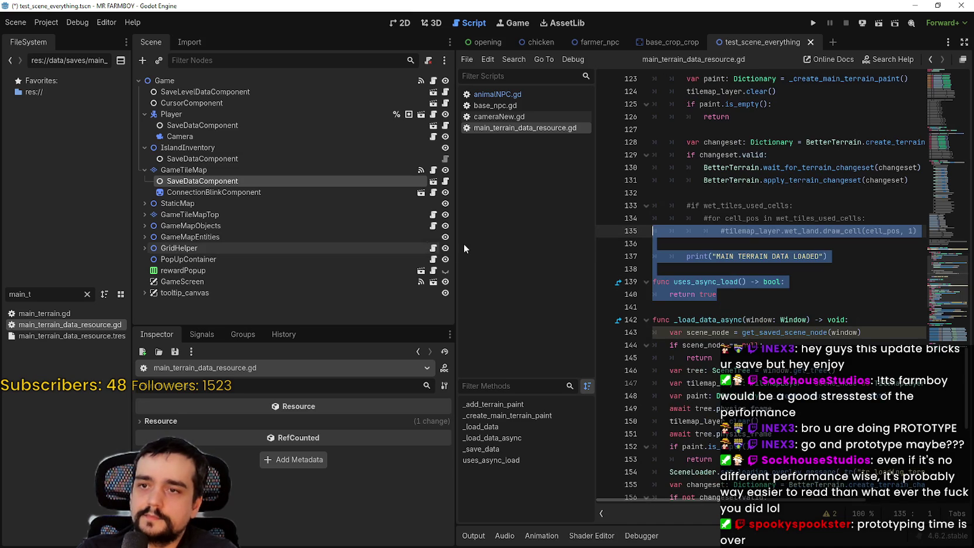
pyautogui.moveTo(452, 266); pyautogui.dragTo(209, 266)
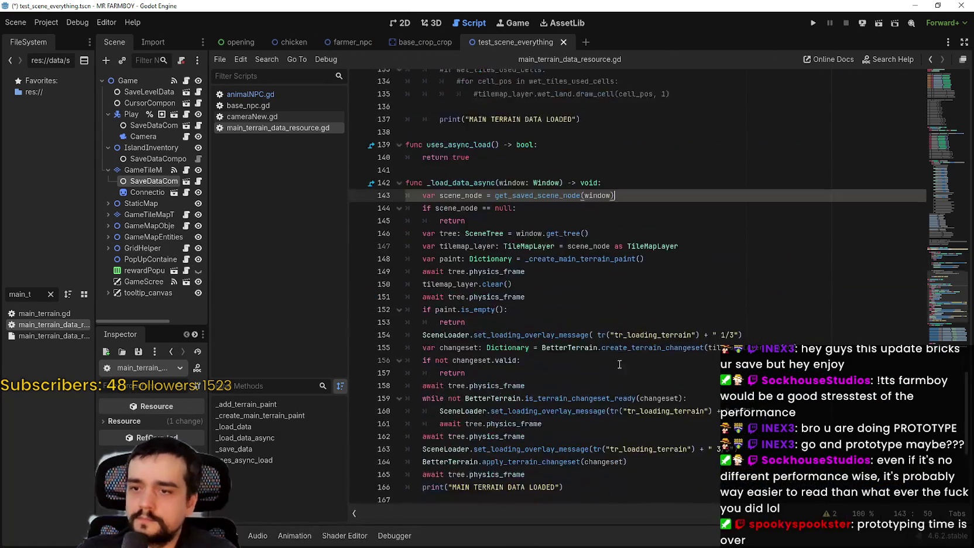
# - Undo the two most recent edits in the script
pyautogui.click(585, 497)
pyautogui.scroll(-2, 585, 468)
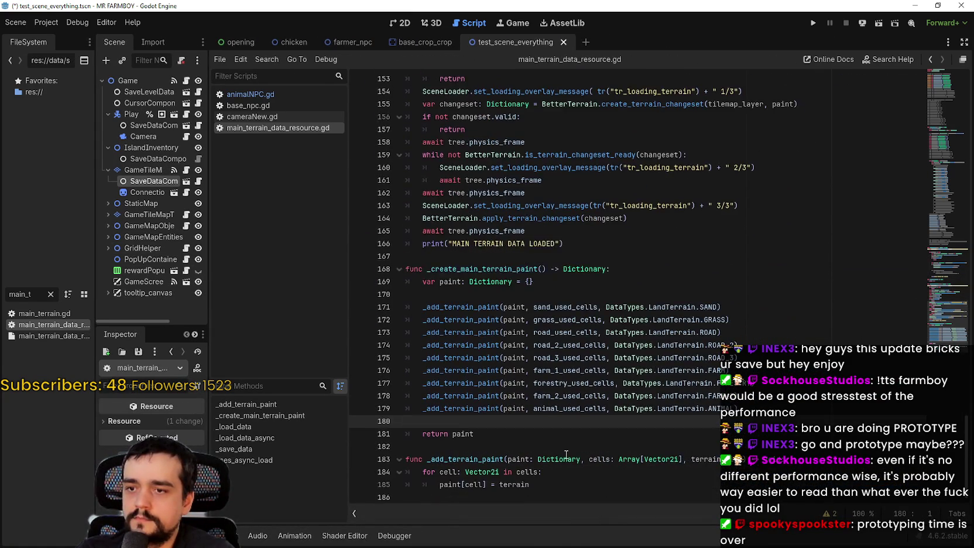
pyautogui.scroll(5, 578, 440)
pyautogui.hotkey('ctrl', 'z')
pyautogui.hotkey('ctrl', 'z')
pyautogui.hotkey('ctrl', 'z')
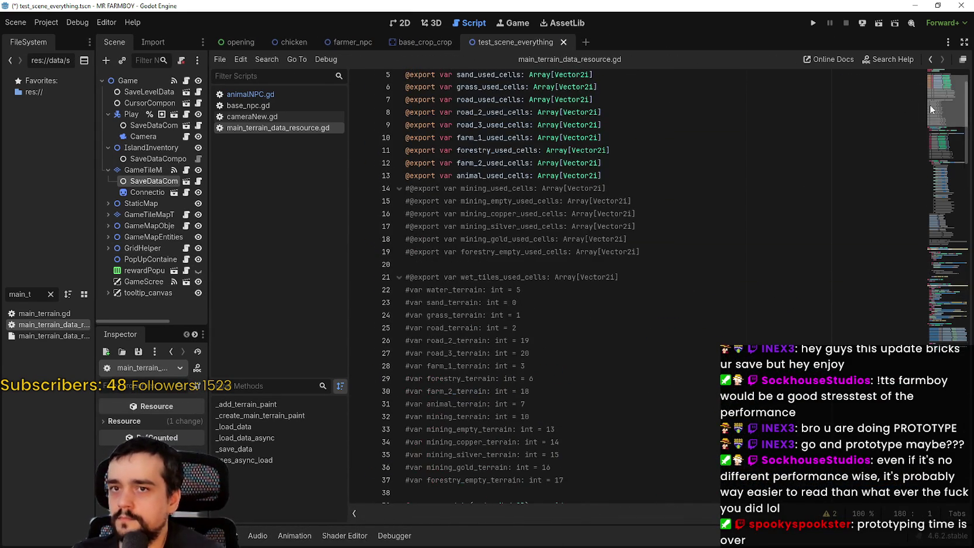
pyautogui.hotkey('ctrl', 'z')
pyautogui.hotkey('ctrl', 'z')
# - Start a new line after the tilemap_layer line inside _save_data
pyautogui.click(578, 366)
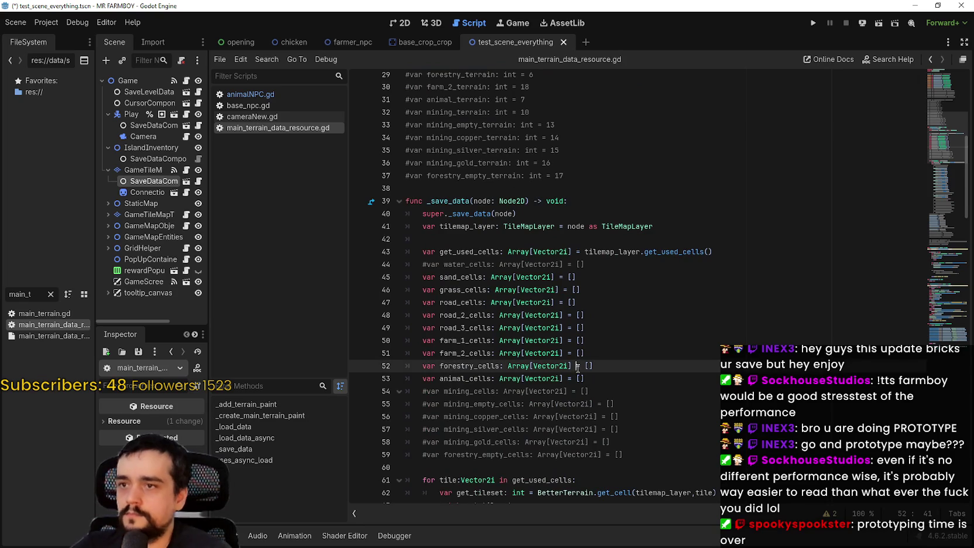
pyautogui.click(661, 226)
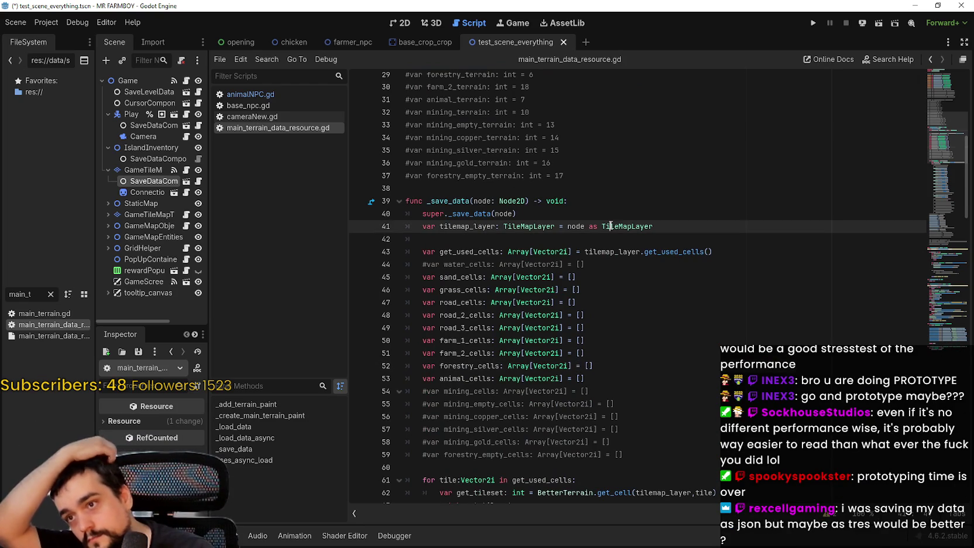
pyautogui.click(661, 216)
pyautogui.click(661, 226)
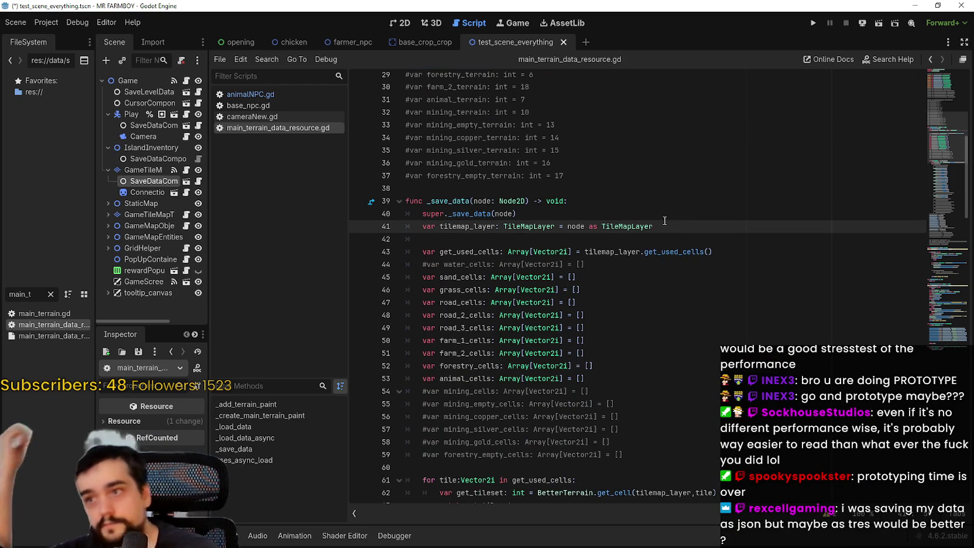
pyautogui.scroll(-1, 550, 214)
pyautogui.click(641, 412)
pyautogui.scroll(-16, 641, 410)
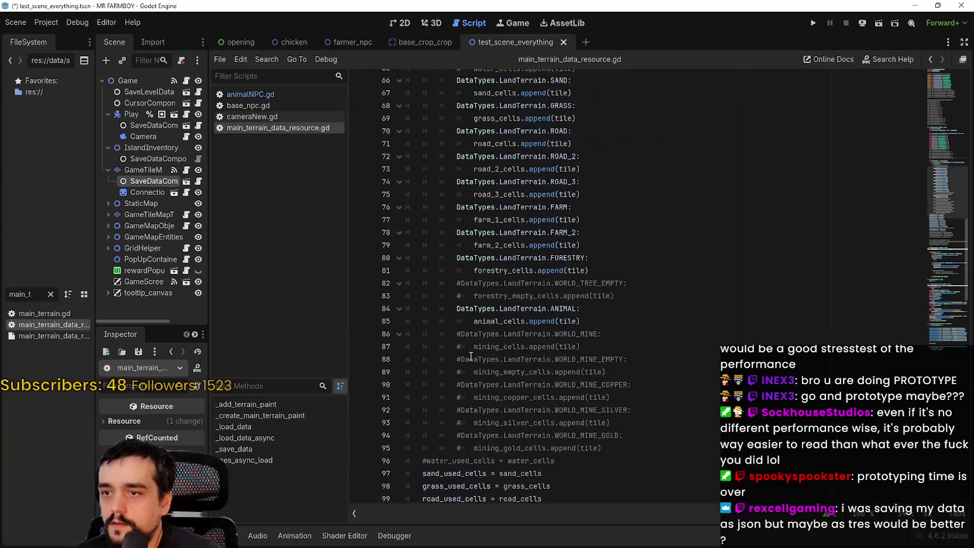
pyautogui.scroll(18, 471, 357)
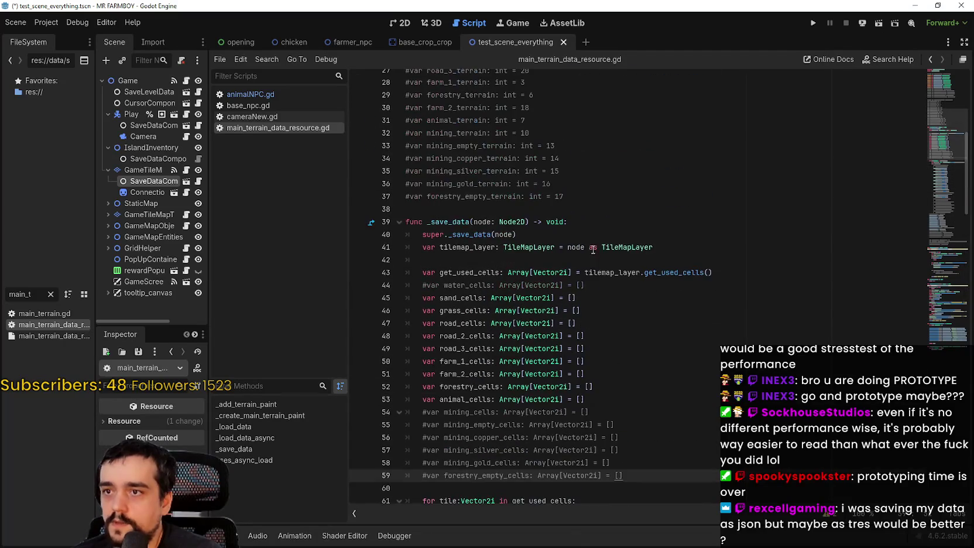
pyautogui.click(662, 233)
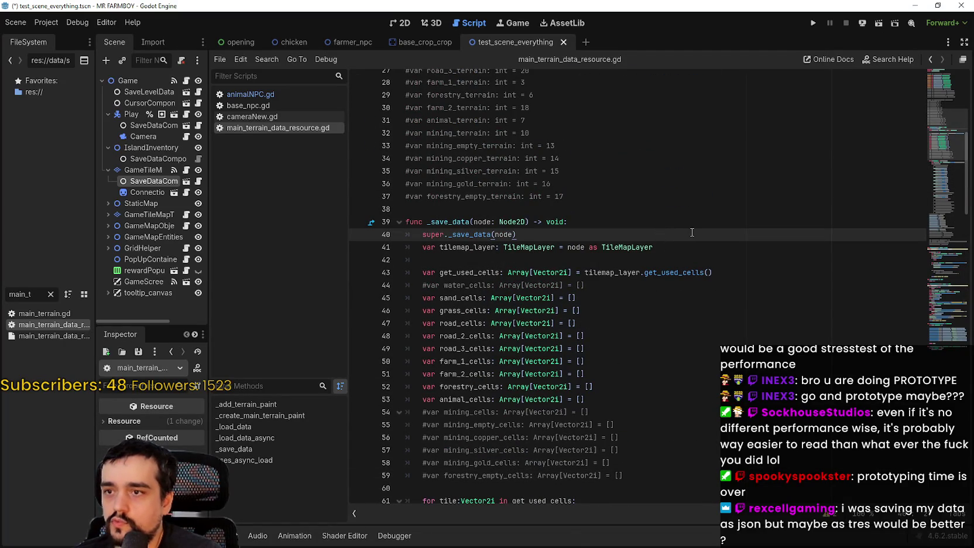
pyautogui.click(699, 250)
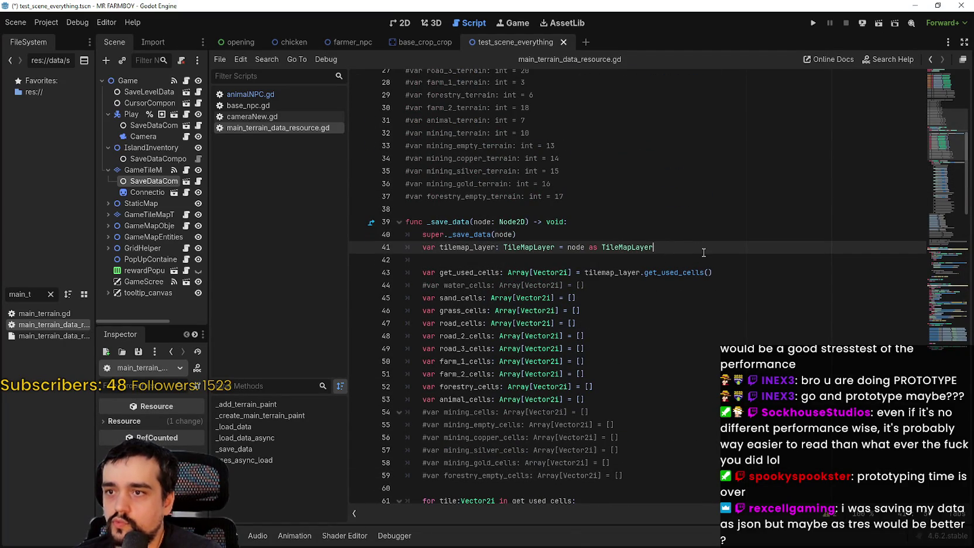
pyautogui.press('Return')
pyautogui.press('Return')
# - Declare 'var map_pattern: TileMapPattern' on a new line after the get_used_cells line
pyautogui.write('va')
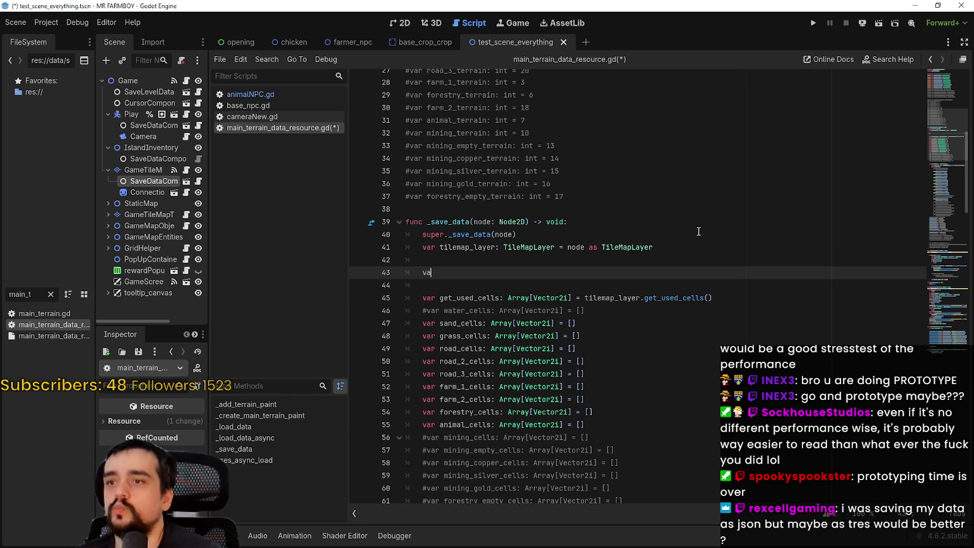
pyautogui.press('BackSpace')
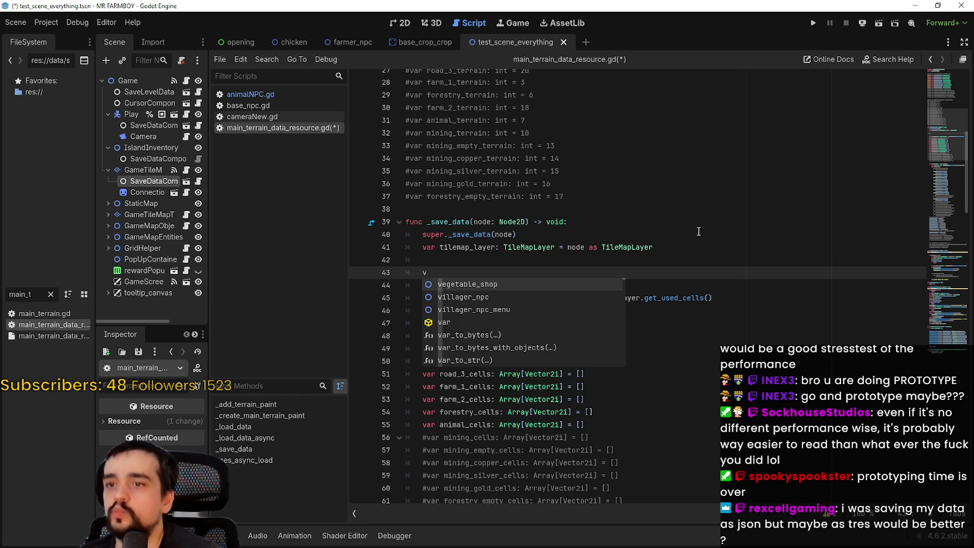
pyautogui.press('BackSpace')
pyautogui.press('BackSpace')
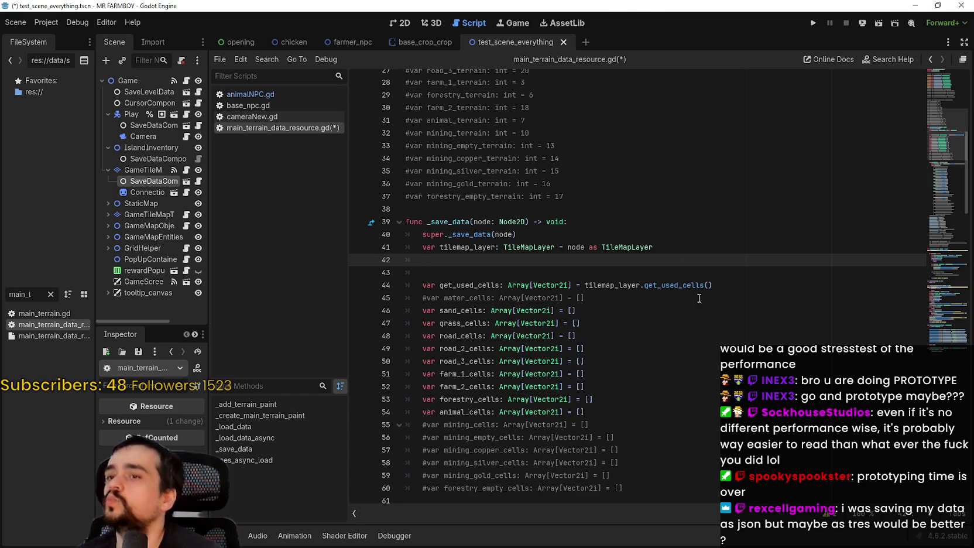
pyautogui.scroll(-5, 719, 296)
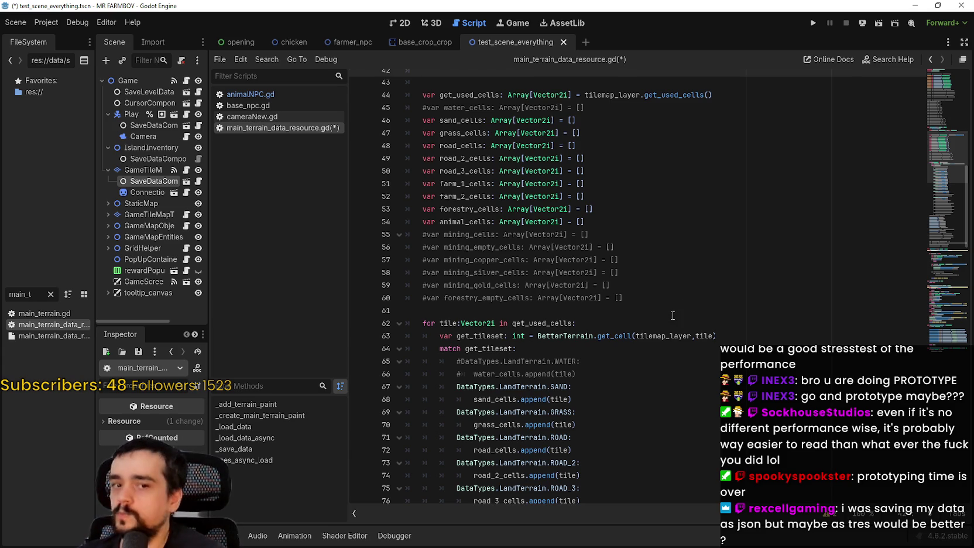
pyautogui.scroll(2, 640, 287)
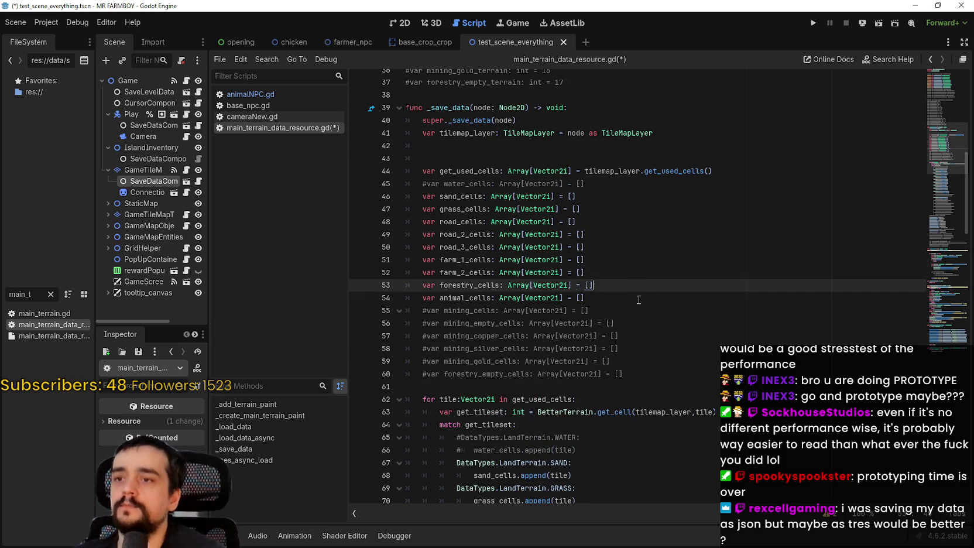
pyautogui.click(638, 298)
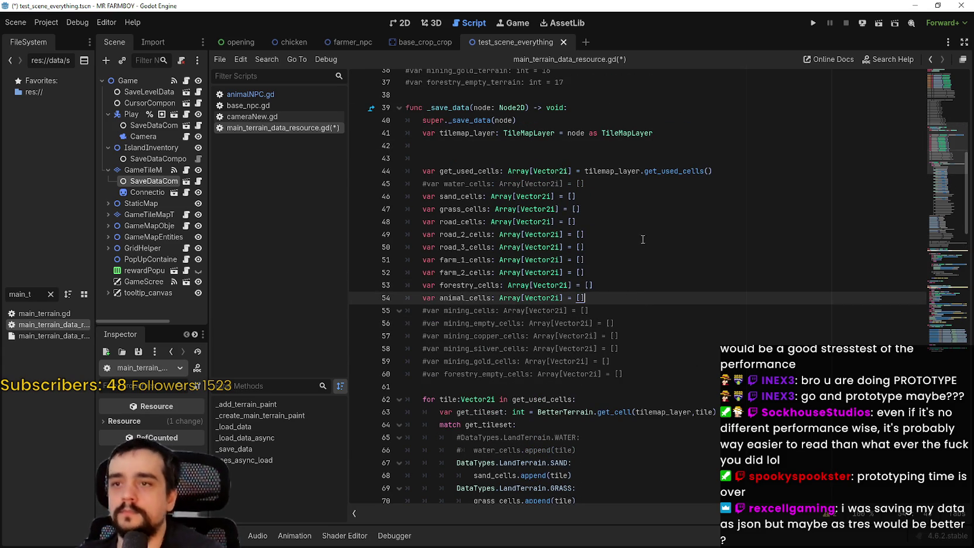
pyautogui.click(751, 171)
pyautogui.press('Return')
pyautogui.press('Return')
pyautogui.write('var ')
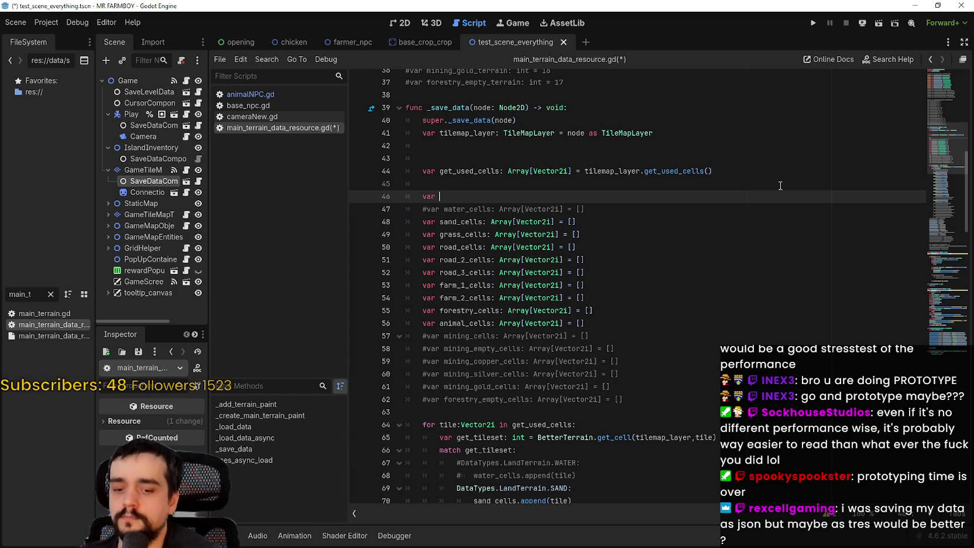
pyautogui.write('map_p')
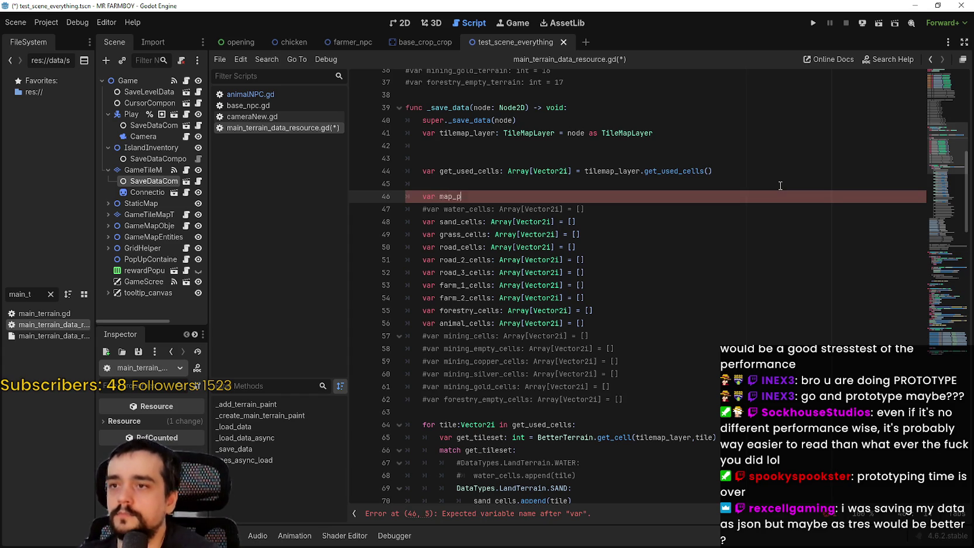
pyautogui.write('attern:')
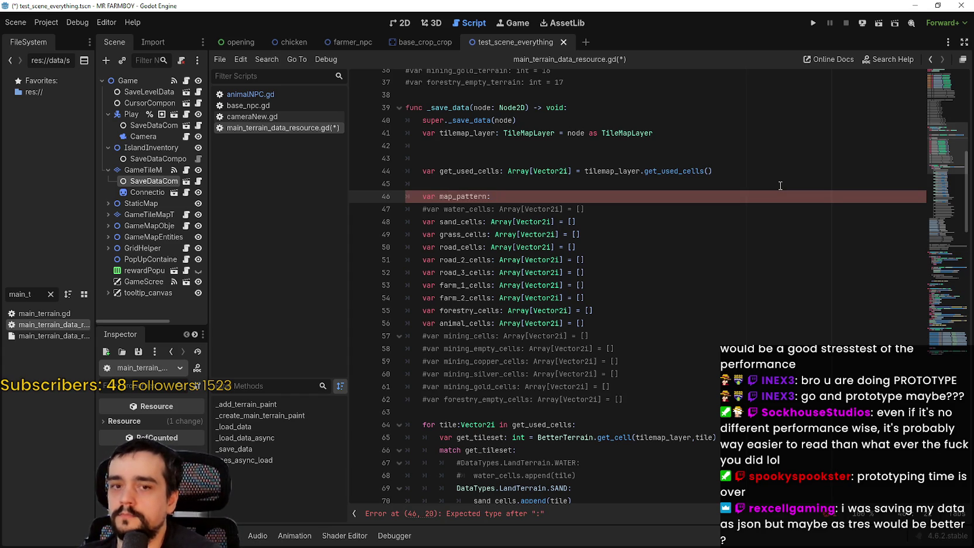
pyautogui.write(' TileMapPa')
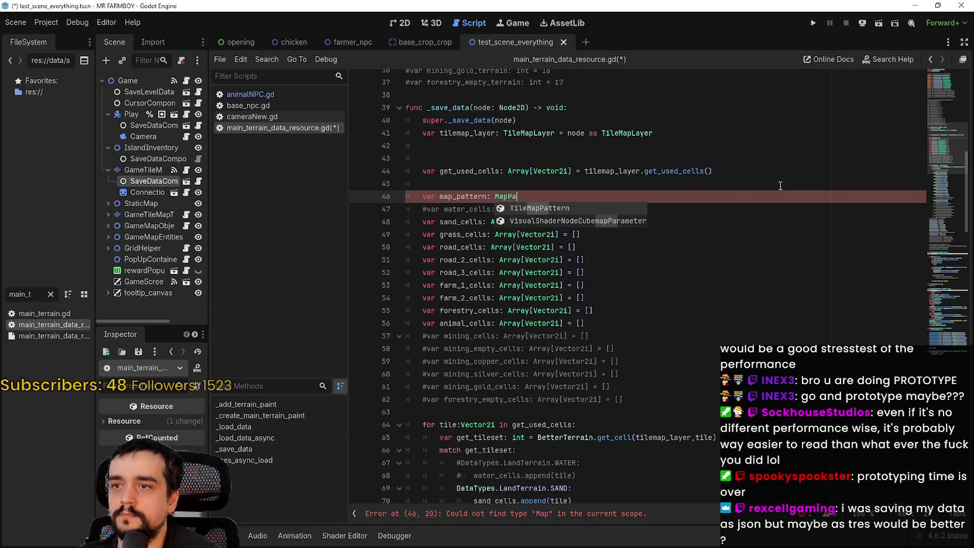
pyautogui.press('Return')
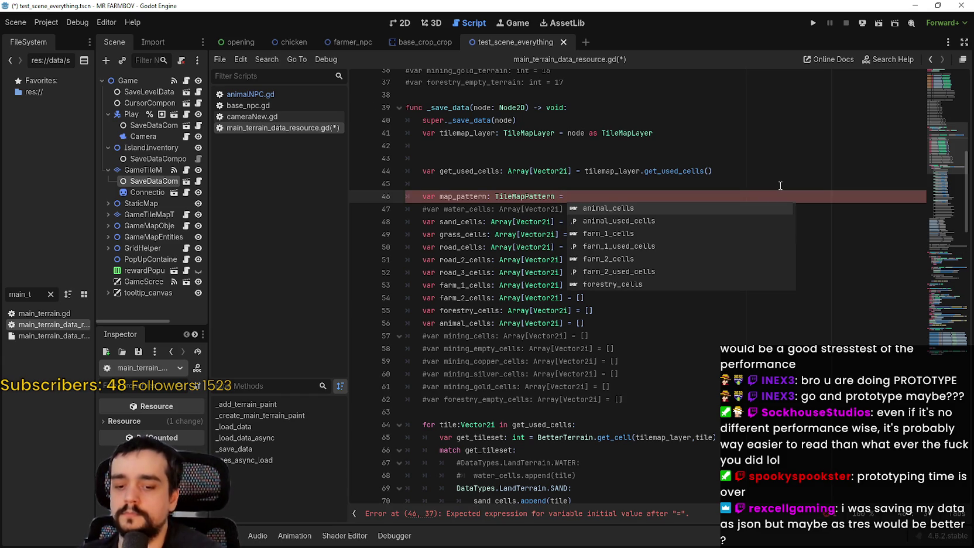
# - Set map_pattern's value to a tilemap_layer.get_pattern() call
pyautogui.write('MapP')
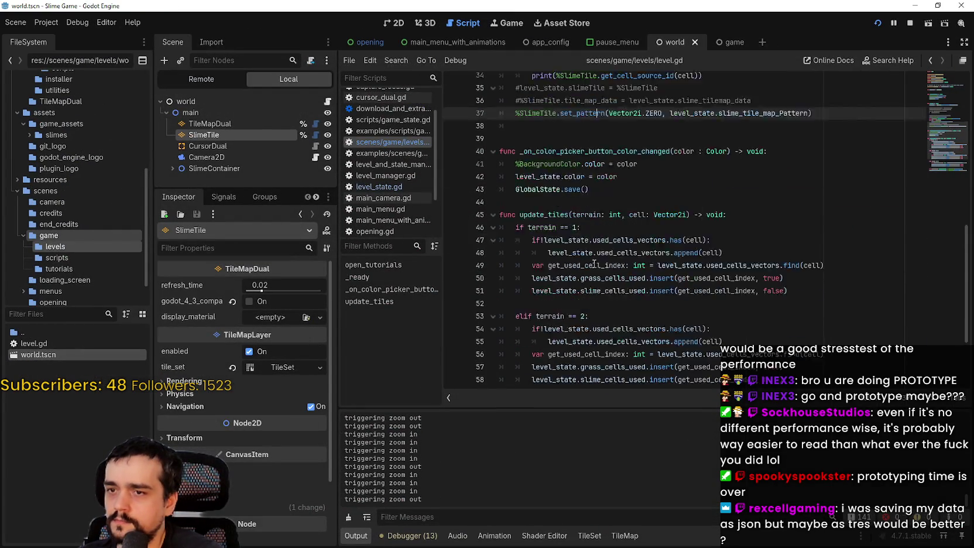
pyautogui.scroll(-4, 593, 263)
pyautogui.moveTo(710, 371); pyautogui.dragTo(831, 367)
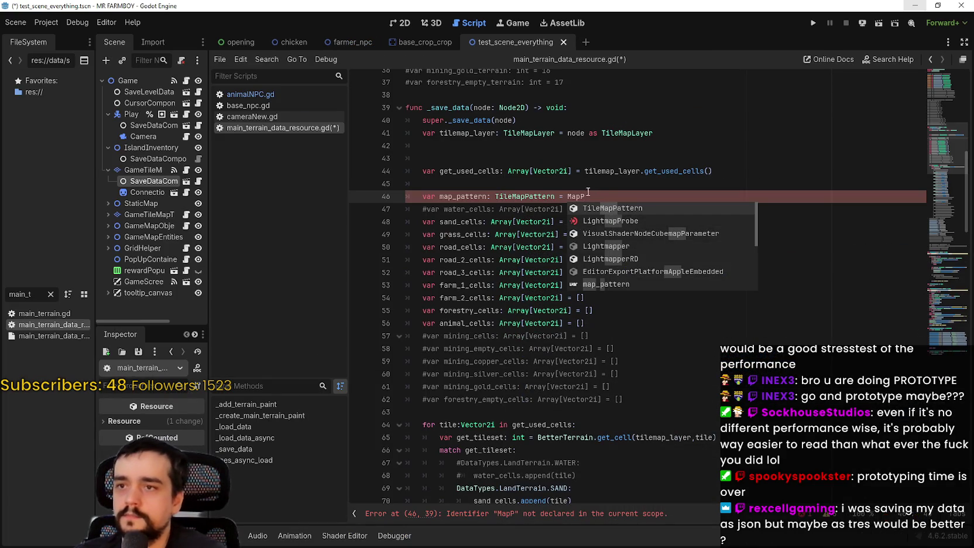
pyautogui.press('BackSpace')
pyautogui.press('BackSpace')
pyautogui.press('BackSpace')
pyautogui.write('tilemap_layer.get_pa')
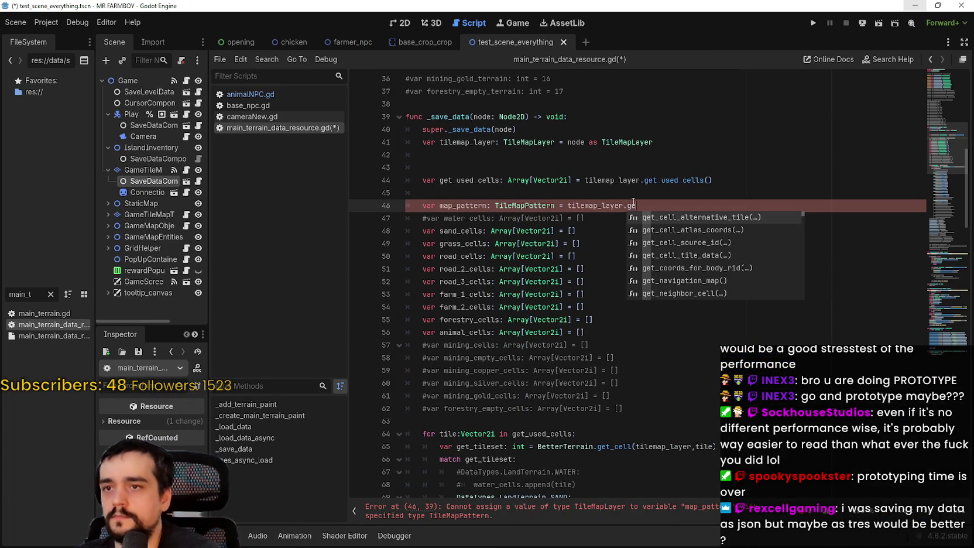
pyautogui.press('Return')
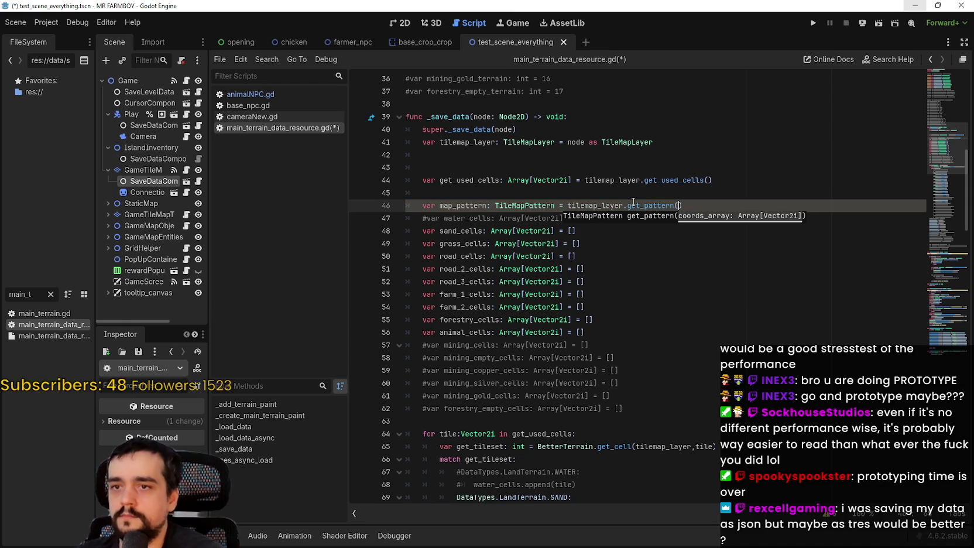
# - Pass get_used_cells as get_pattern's argument and add a blank line after it
pyautogui.doubleClick(486, 180)
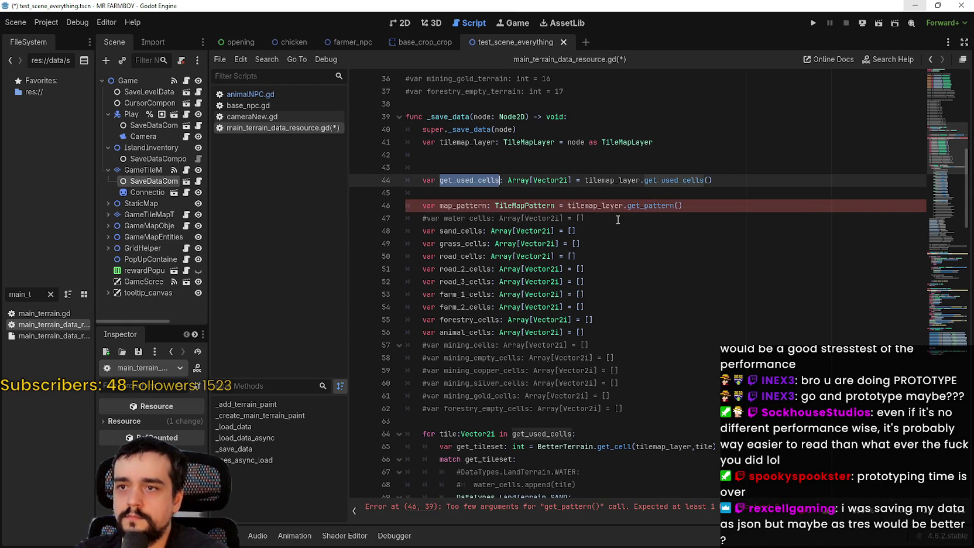
pyautogui.hotkey('ctrl', 'c')
pyautogui.click(676, 207)
pyautogui.hotkey('ctrl', 'v')
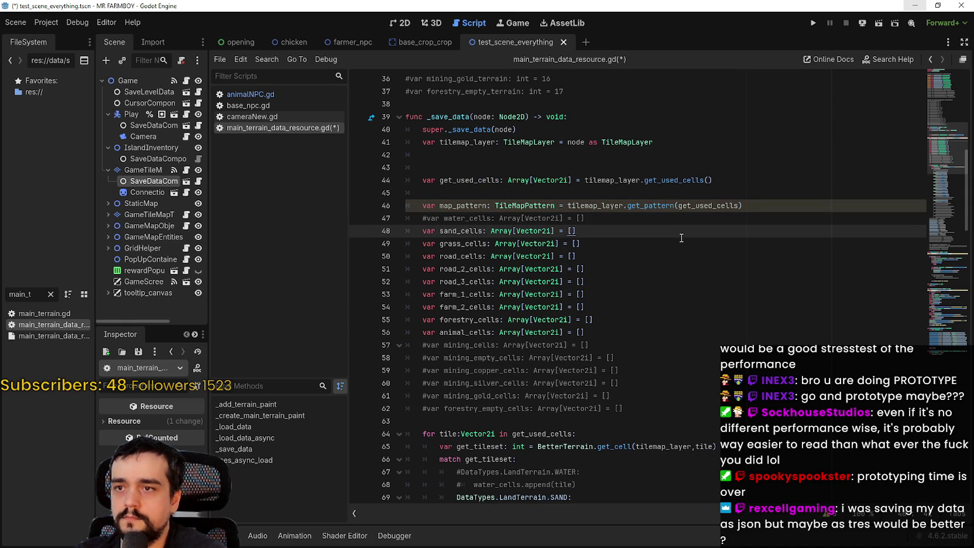
pyautogui.scroll(-3, 622, 367)
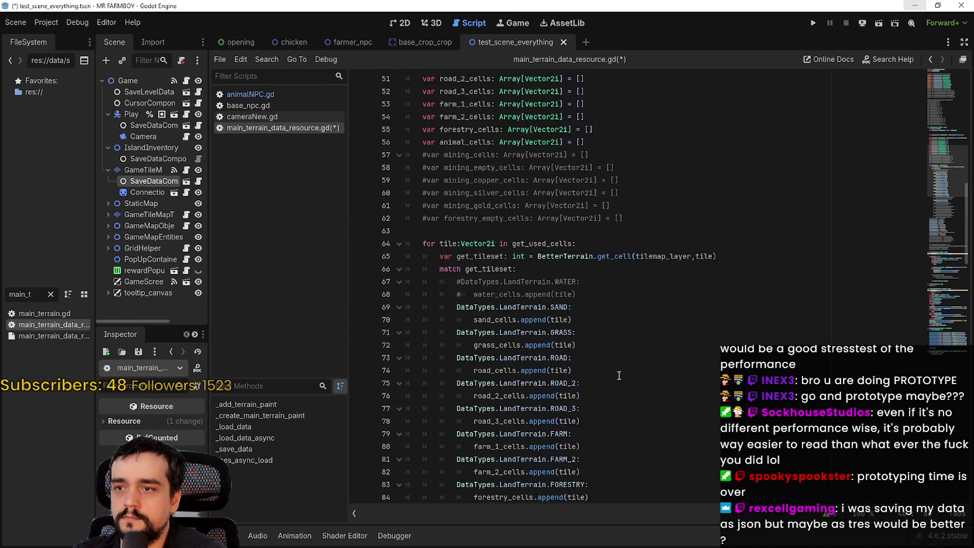
pyautogui.scroll(2, 622, 368)
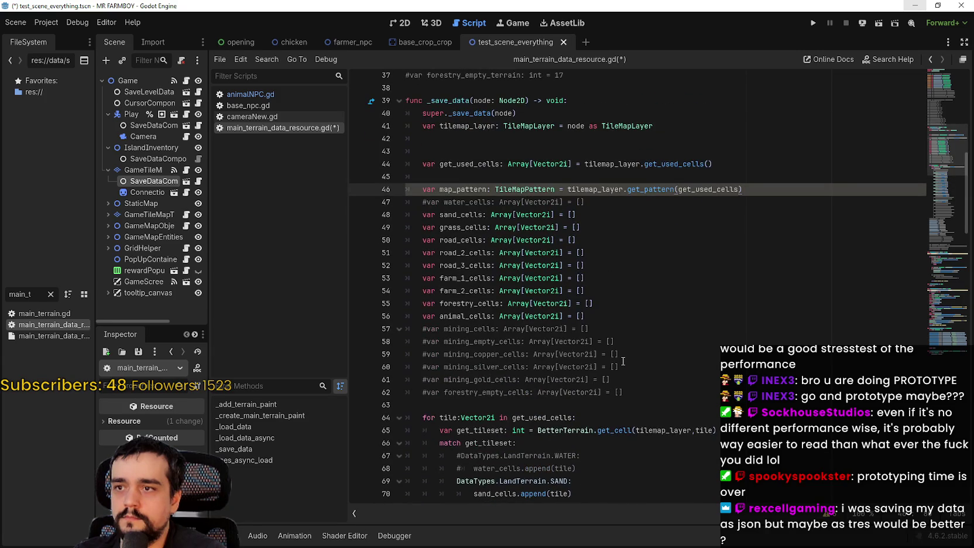
pyautogui.scroll(1, 662, 316)
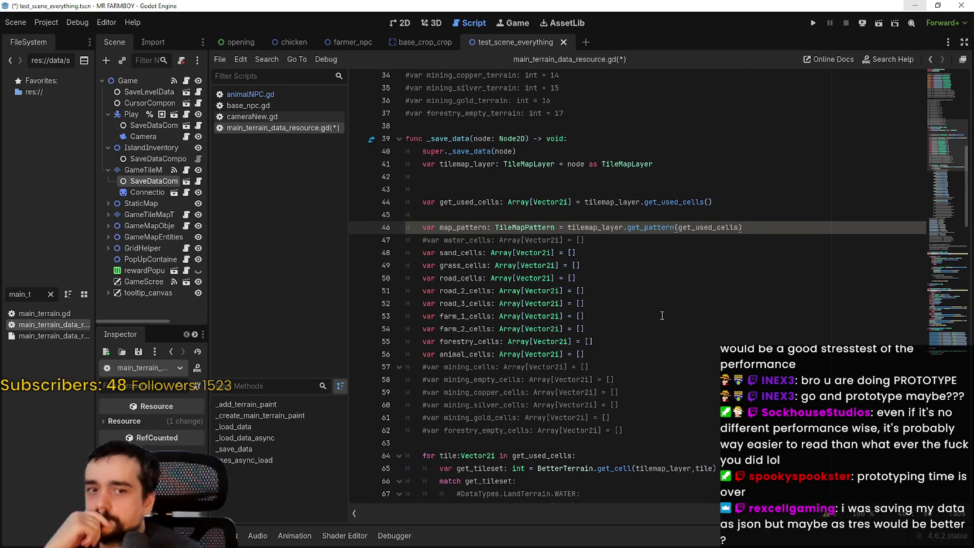
pyautogui.scroll(-1, 685, 297)
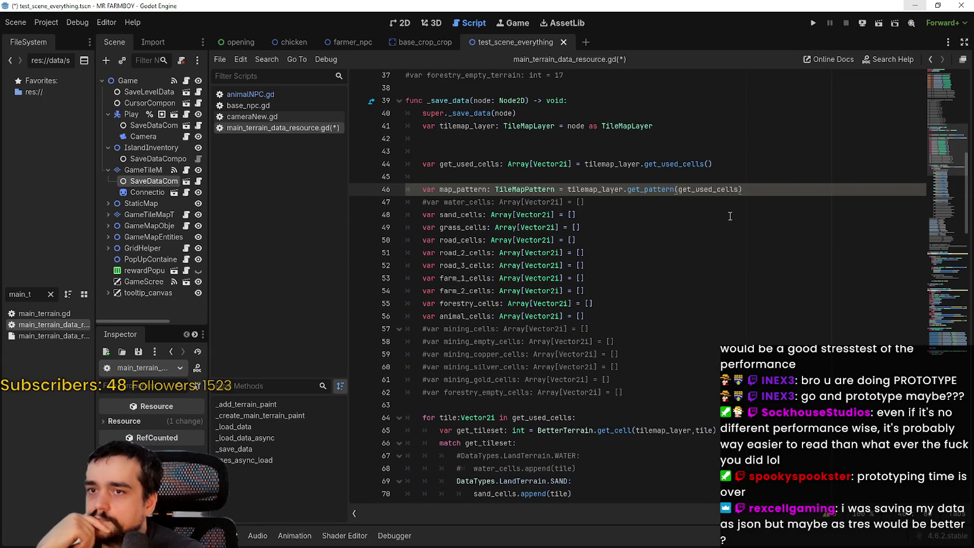
pyautogui.press('Return')
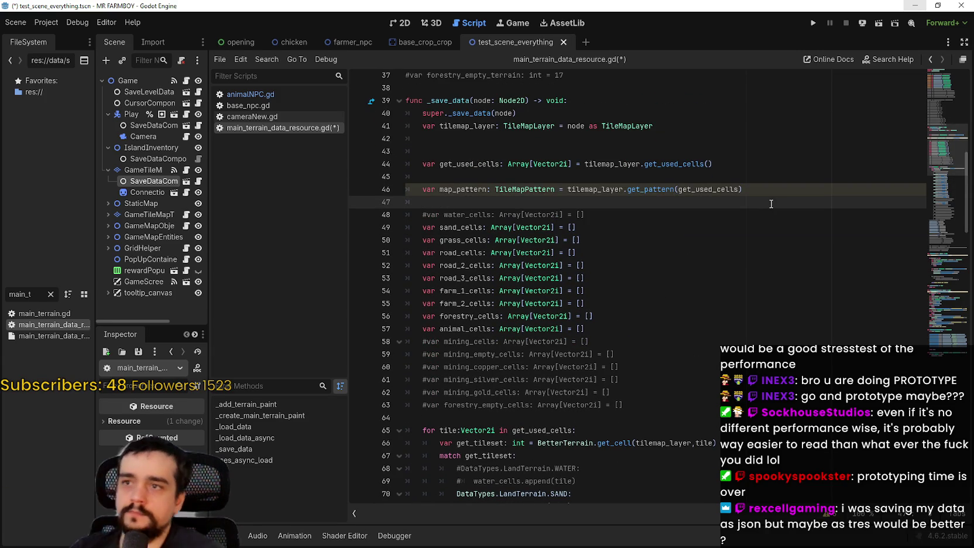
pyautogui.scroll(-4, 523, 312)
pyautogui.scroll(-17, 523, 312)
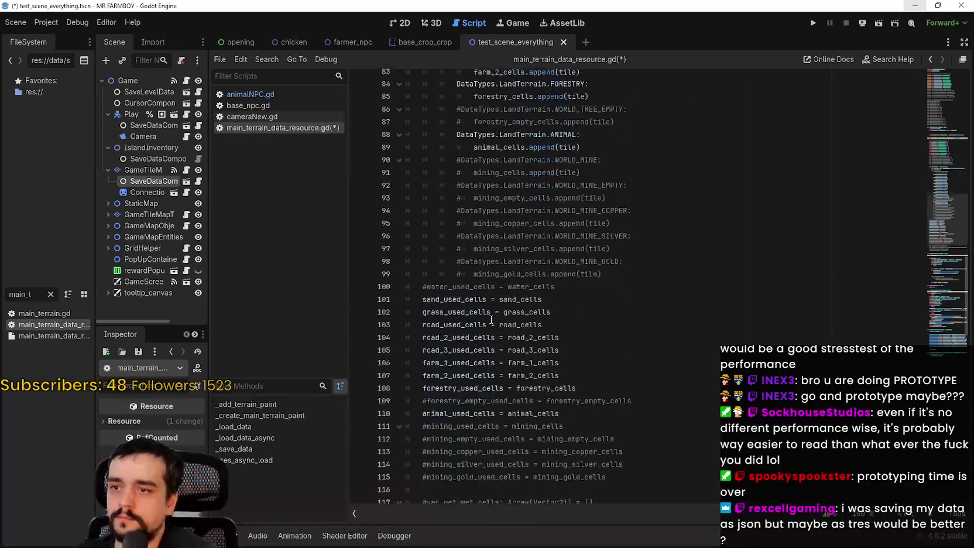
# - Comment out the old per-terrain cell arrays and sorting loop with Ctrl+K
pyautogui.moveTo(624, 329)
pyautogui.mouseDown()
pyautogui.moveTo(586, 327)
pyautogui.moveTo(562, 218)
pyautogui.moveTo(527, 170)
pyautogui.moveTo(533, 234)
pyautogui.moveTo(545, 236)
pyautogui.moveTo(515, 256)
pyautogui.moveTo(422, 276)
pyautogui.moveTo(378, 235)
pyautogui.mouseUp()
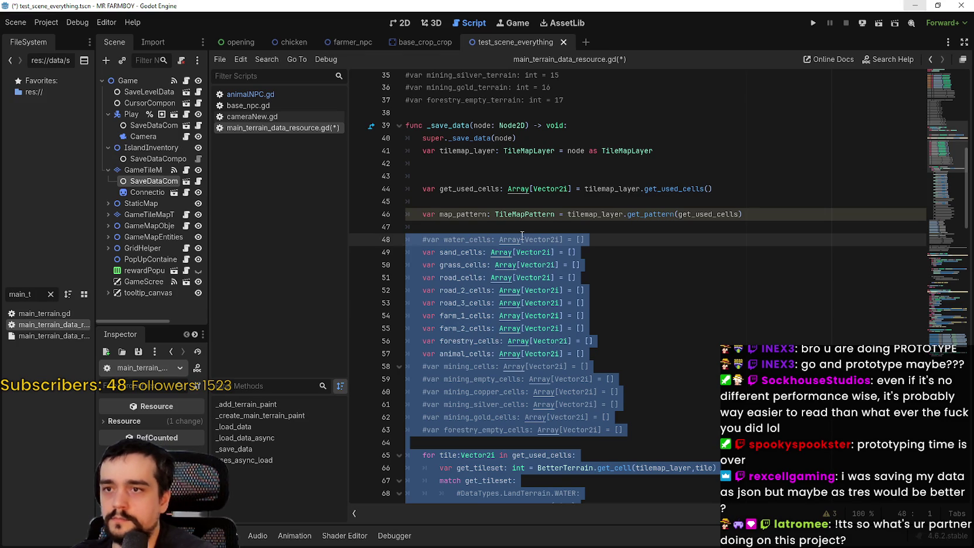
pyautogui.hotkey('ctrl', 'k')
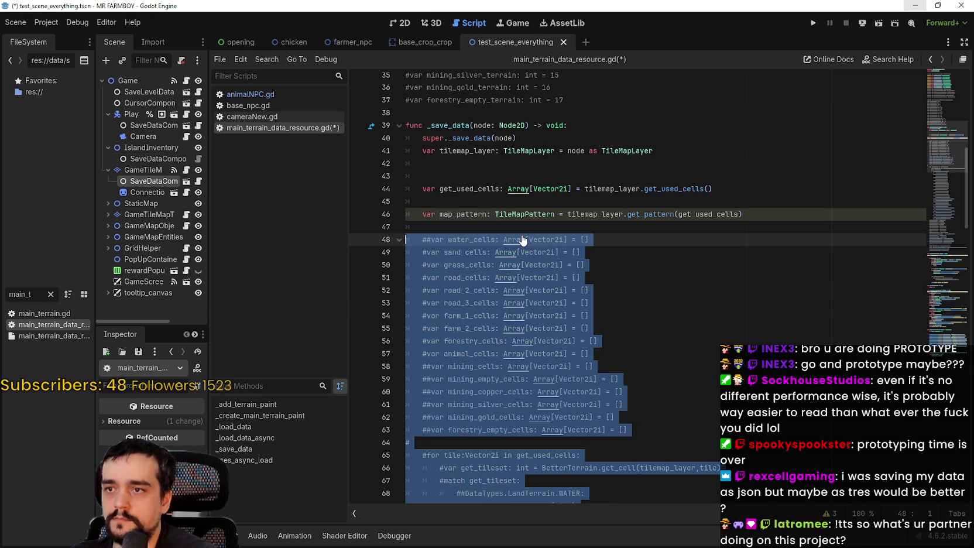
pyautogui.click(754, 214)
pyautogui.scroll(10, 753, 214)
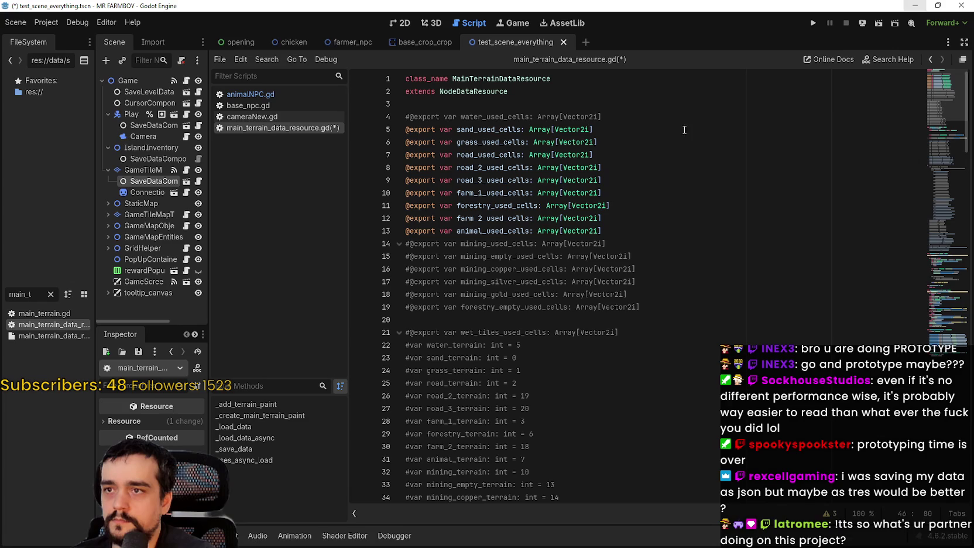
pyautogui.click(682, 107)
pyautogui.press('Return')
pyautogui.write('@exp')
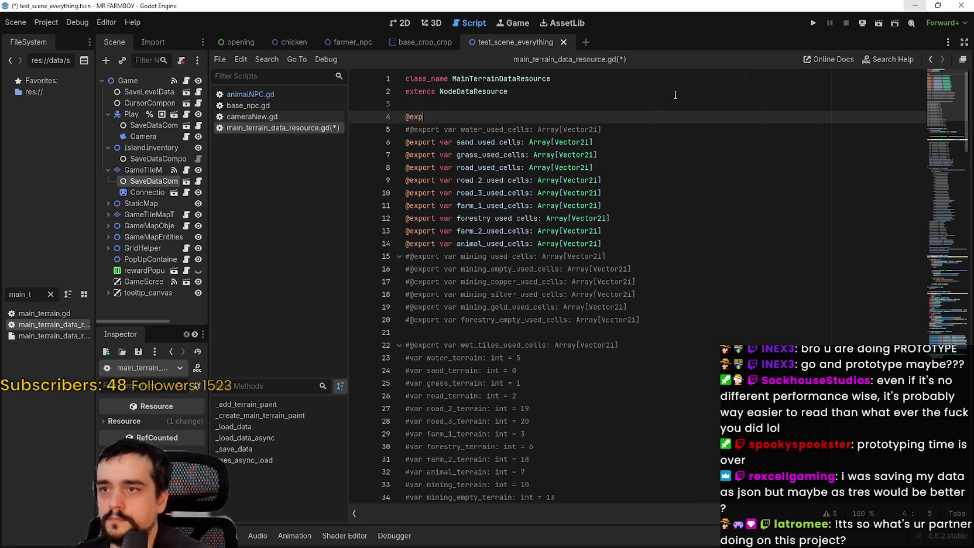
pyautogui.write('ort var map_')
pyautogui.write('patt')
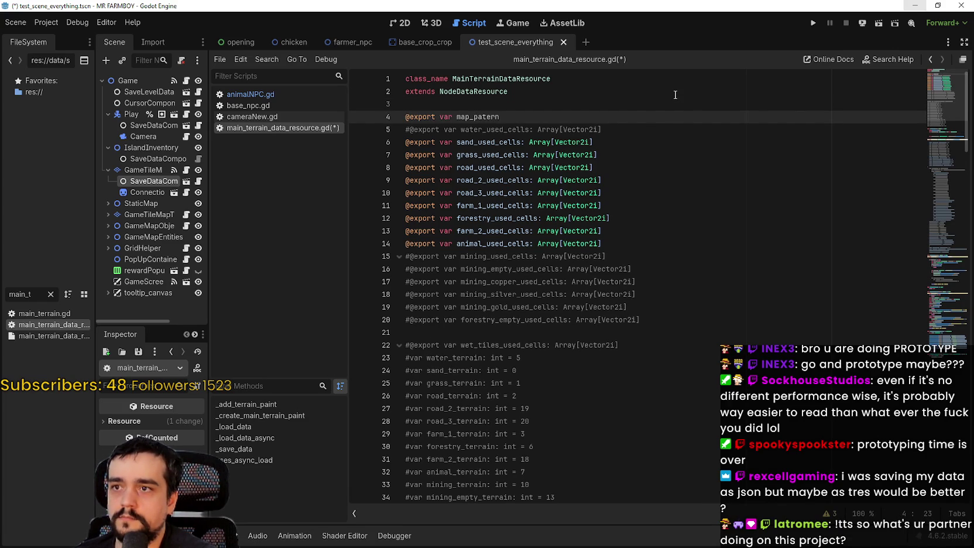
pyautogui.write('ern')
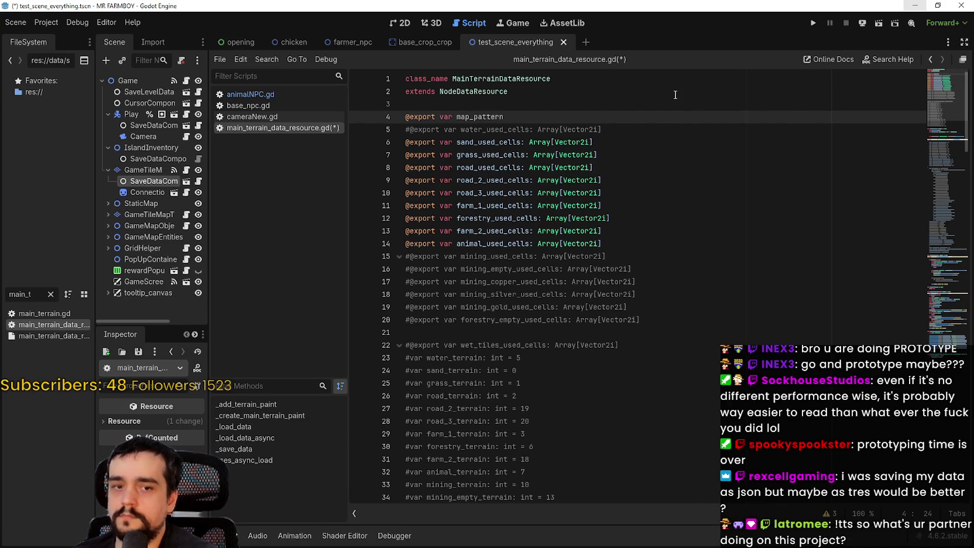
pyautogui.write('_test = ')
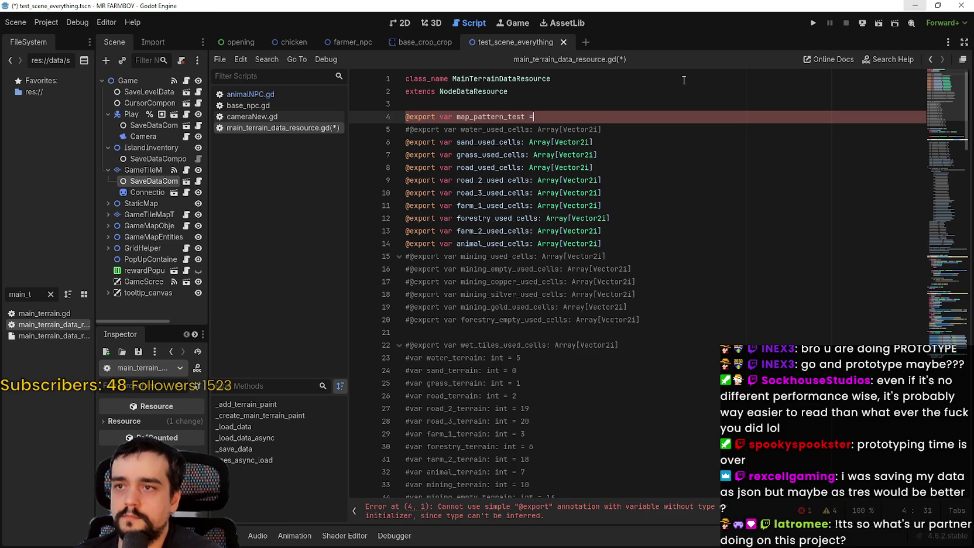
pyautogui.write('MapP')
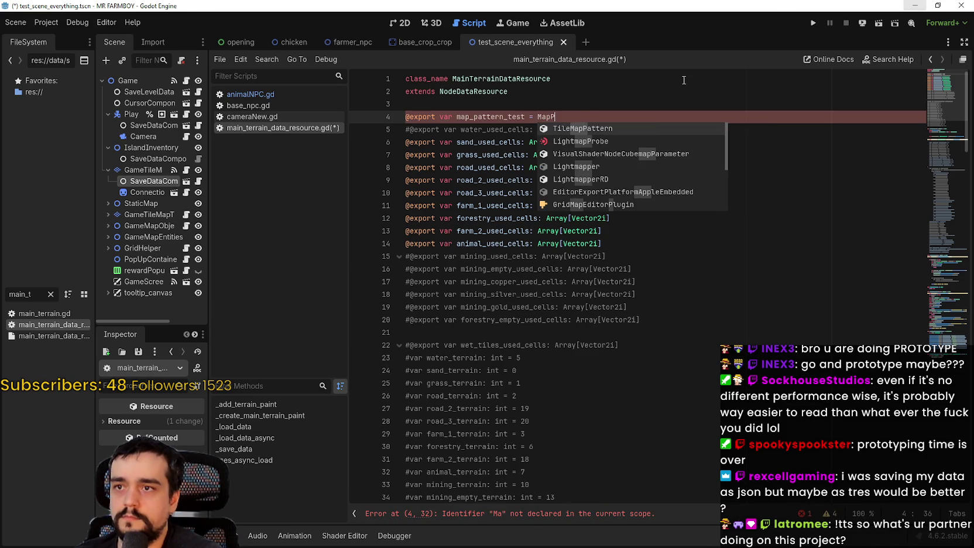
pyautogui.press('Return')
pyautogui.click(495, 108)
# - Write 'map_pattern_test = map_pattern' on line 48 and save the script
pyautogui.doubleClick(497, 116)
pyautogui.click(585, 318)
pyautogui.scroll(-10, 585, 314)
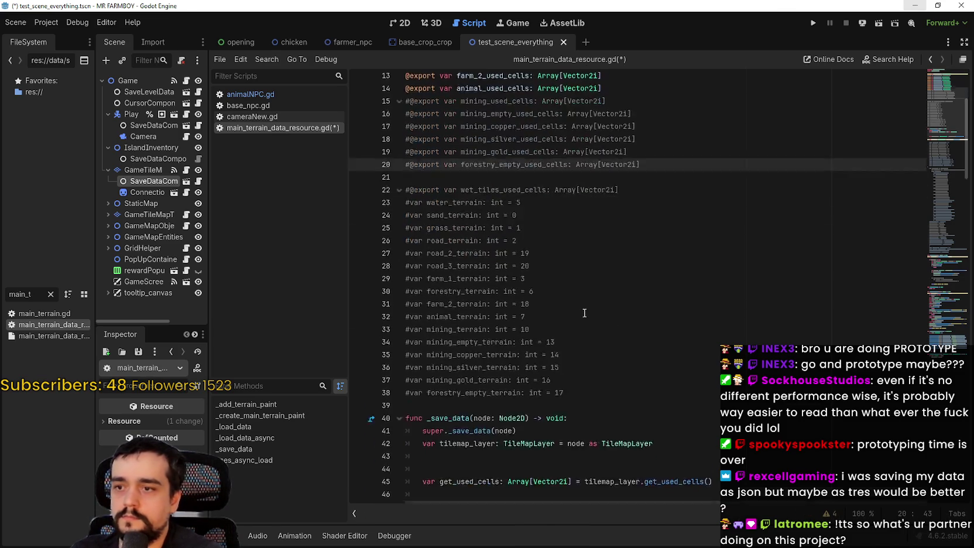
pyautogui.click(706, 219)
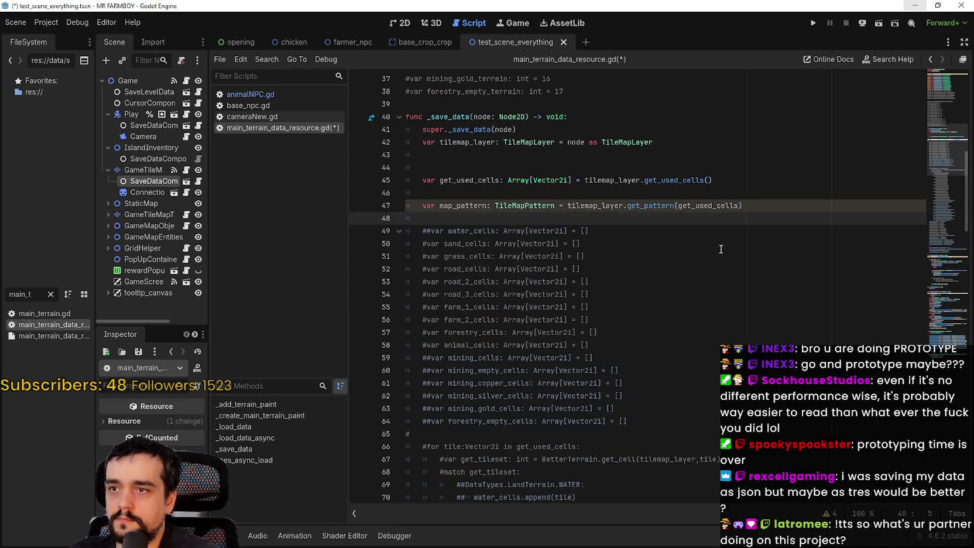
pyautogui.hotkey('ctrl', 'v')
pyautogui.write('= map_pattern')
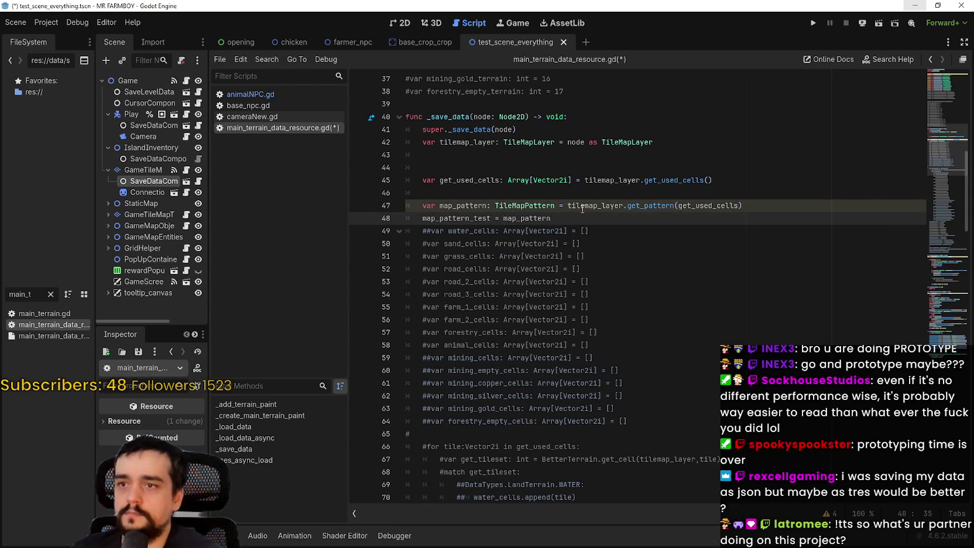
pyautogui.scroll(-10, 608, 256)
pyautogui.scroll(10, 607, 256)
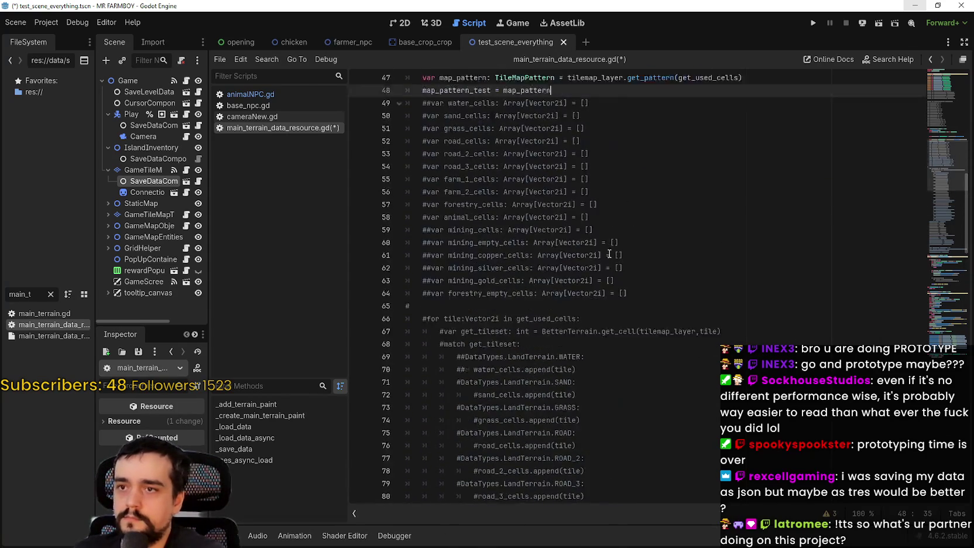
pyautogui.hotkey('ctrl', 's')
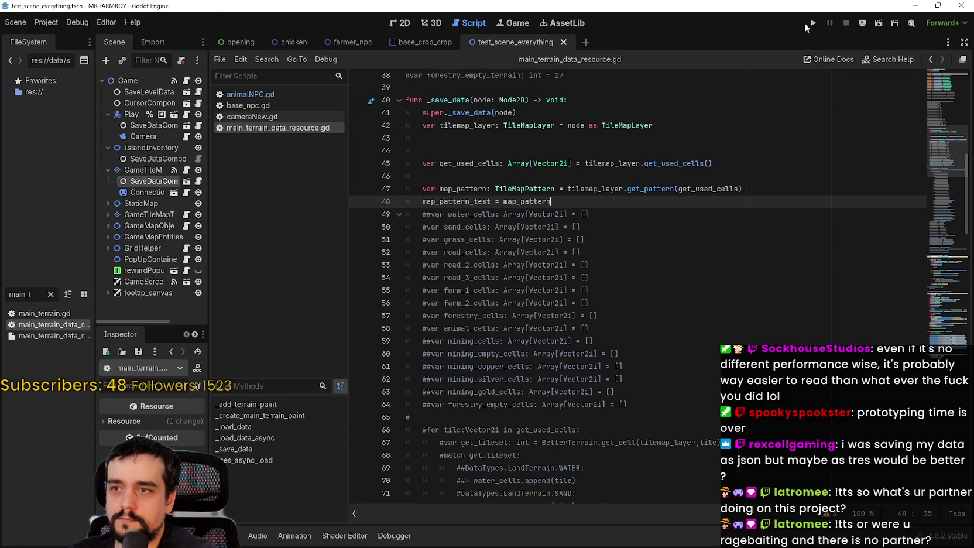
# - Add a blank line after line 48, run MR FARMBOY with F5, and open the saves list
pyautogui.press('Return')
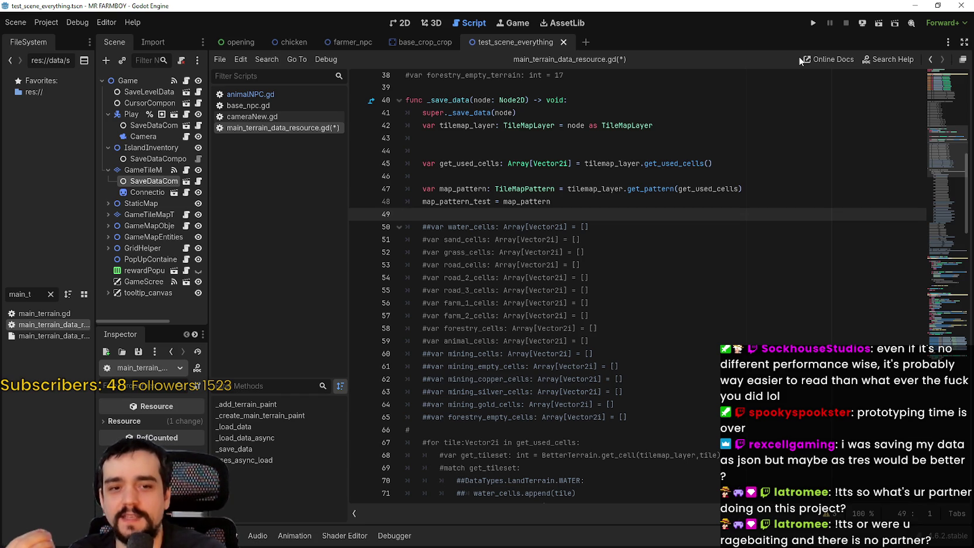
pyautogui.click(662, 206)
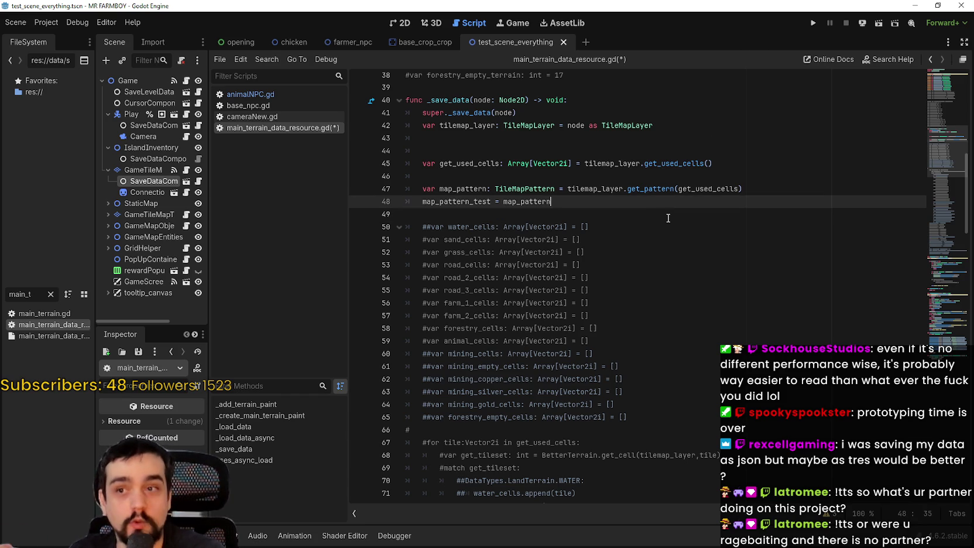
pyautogui.click(669, 215)
pyautogui.press('F5')
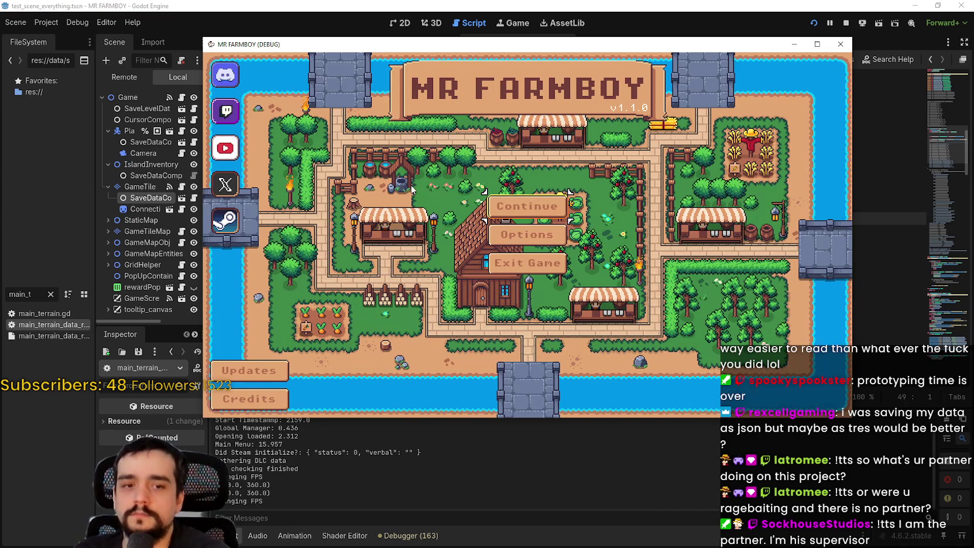
pyautogui.click(528, 210)
# - Load Save 8 (Incremental) from the Select Save Game list
pyautogui.click(526, 197)
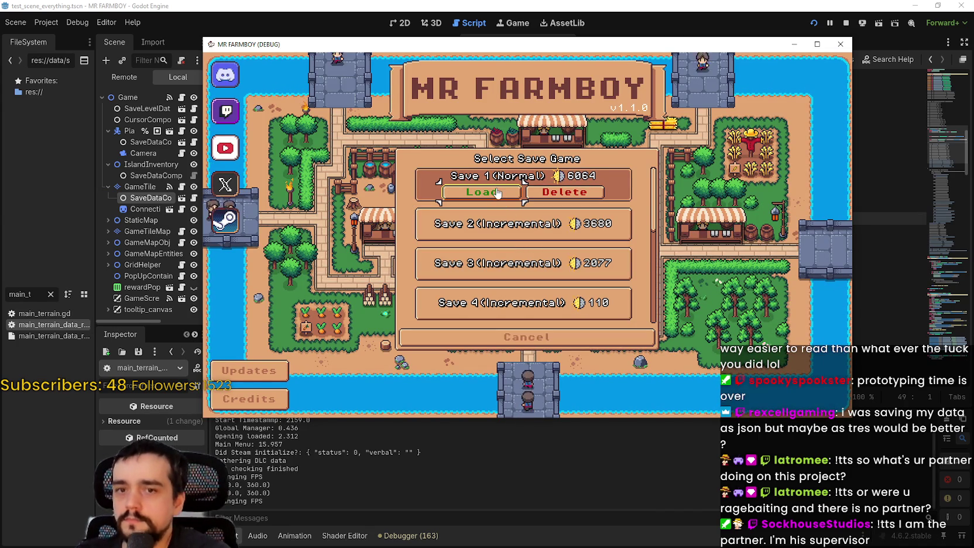
pyautogui.scroll(-5, 507, 252)
pyautogui.scroll(-1, 507, 258)
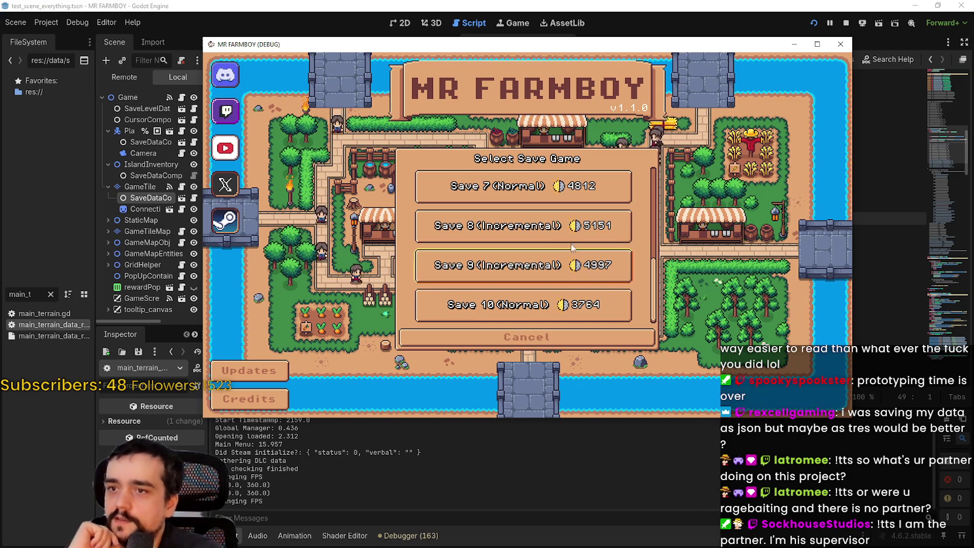
pyautogui.click(547, 230)
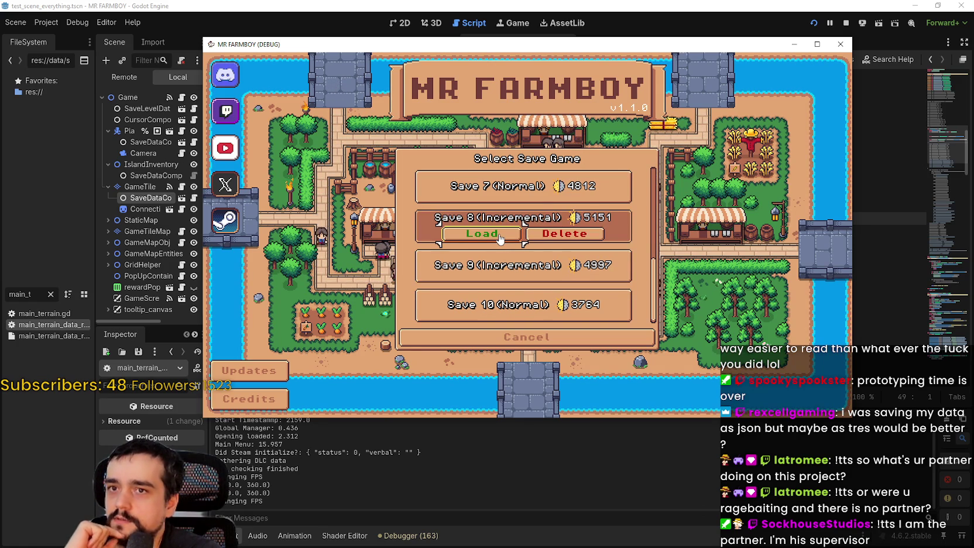
pyautogui.moveTo(661, 45)
pyautogui.mouseDown()
pyautogui.moveTo(686, 335)
pyautogui.moveTo(658, 115)
pyautogui.mouseUp()
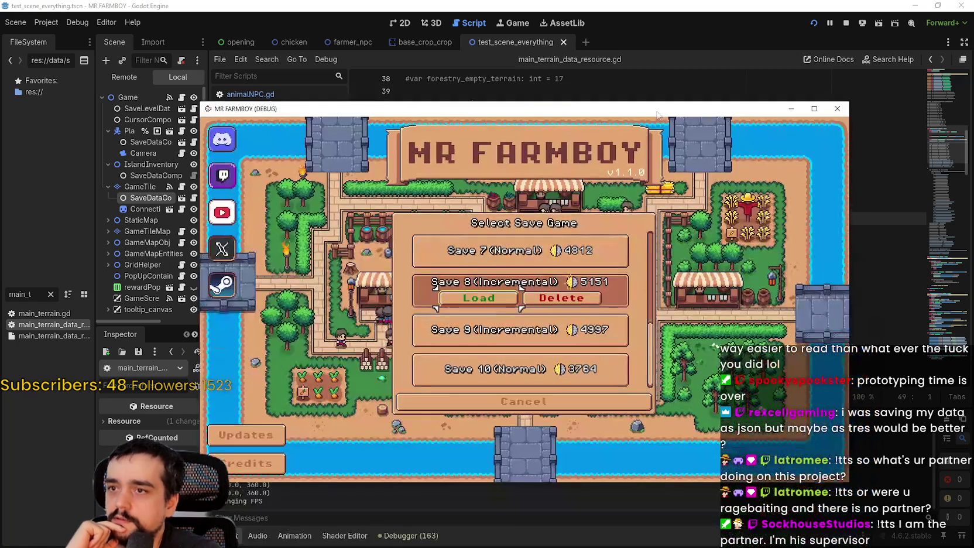
pyautogui.click(493, 301)
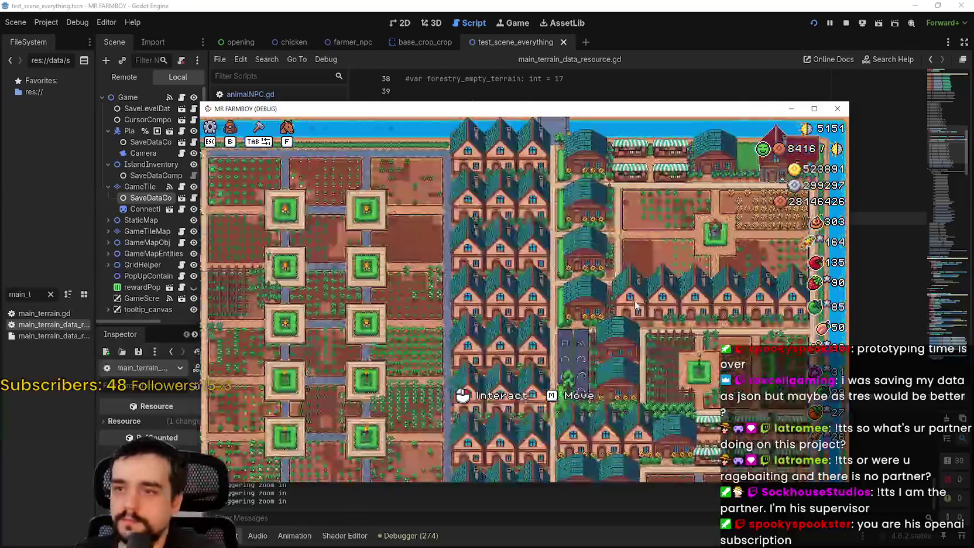
# - Walk the farmer left, Force Save from the pause menu, and pause again
pyautogui.scroll(-2, 635, 303)
pyautogui.scroll(1, 622, 301)
pyautogui.press('a')
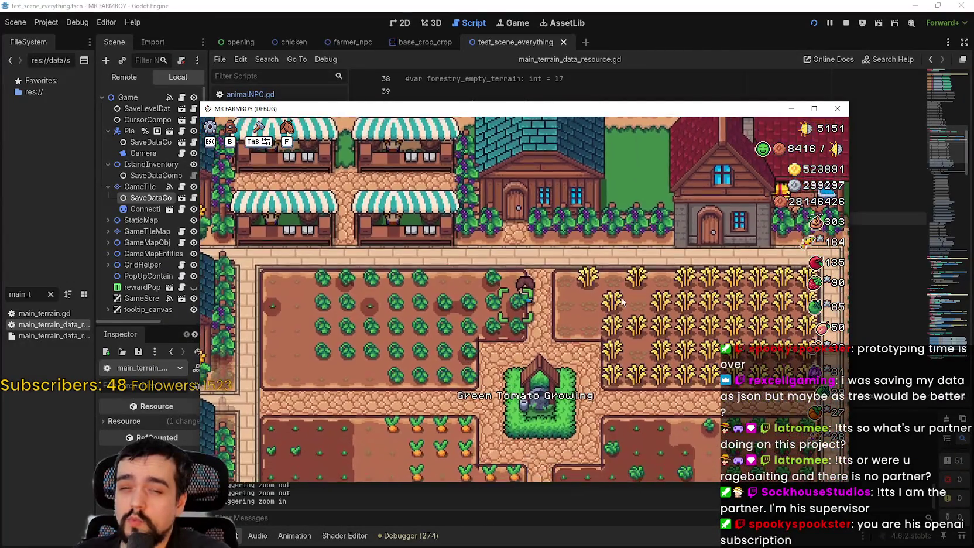
pyautogui.press('Escape')
pyautogui.click(553, 287)
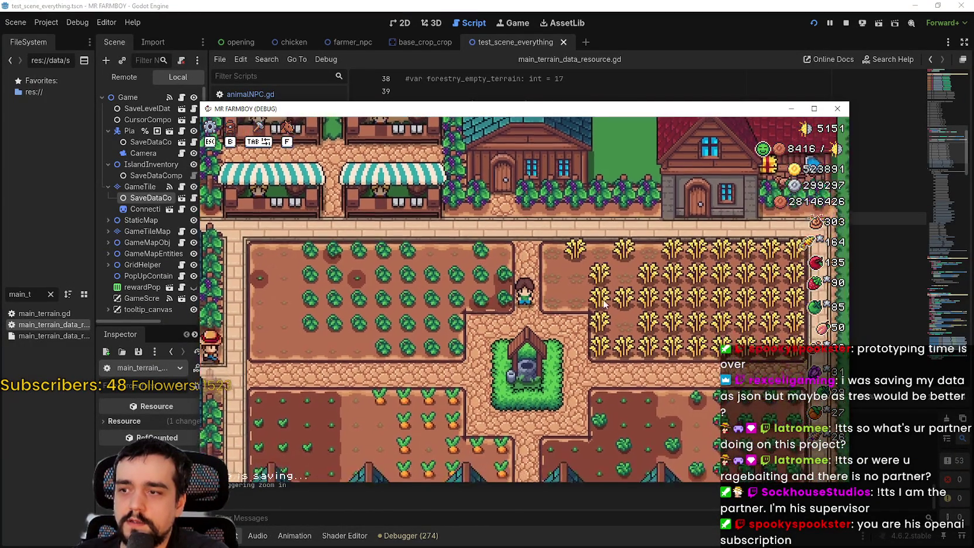
pyautogui.press('Escape')
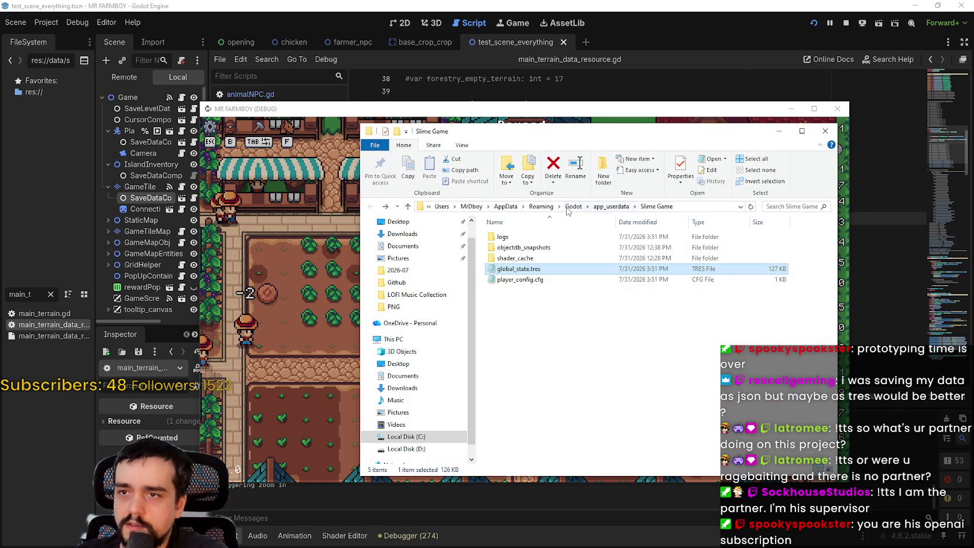
pyautogui.click(612, 206)
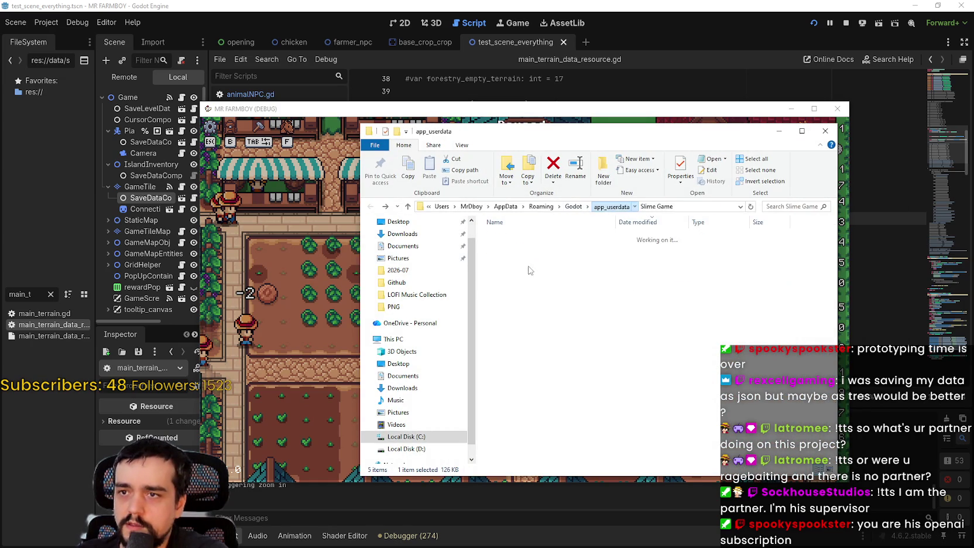
# - Open island_main_data.tres from MR FARMBOY > game_data > save_8 in Notepad
pyautogui.doubleClick(518, 236)
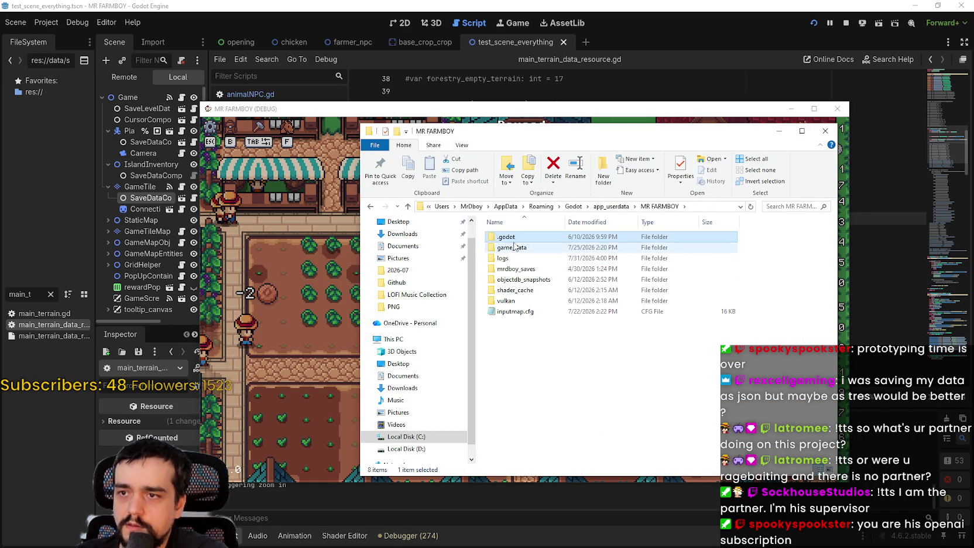
pyautogui.doubleClick(512, 248)
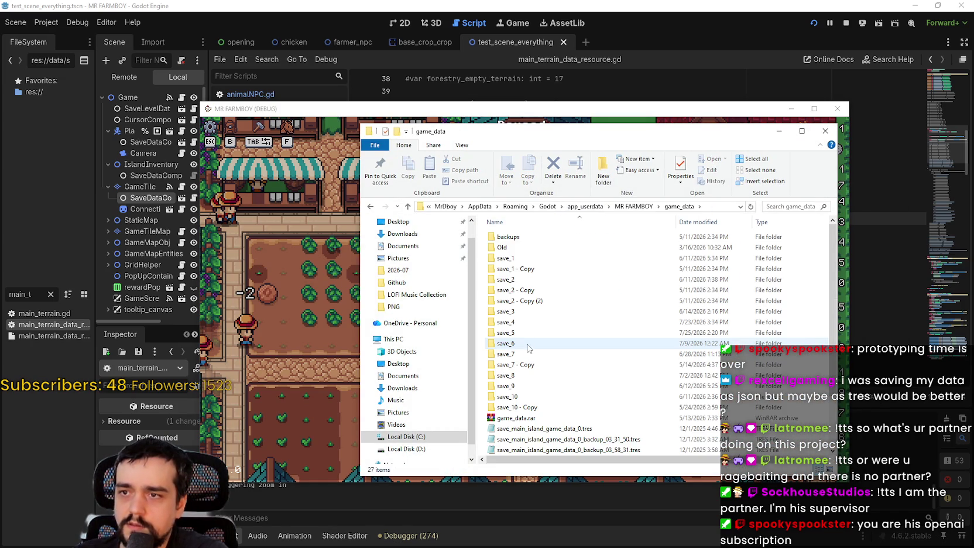
pyautogui.doubleClick(515, 375)
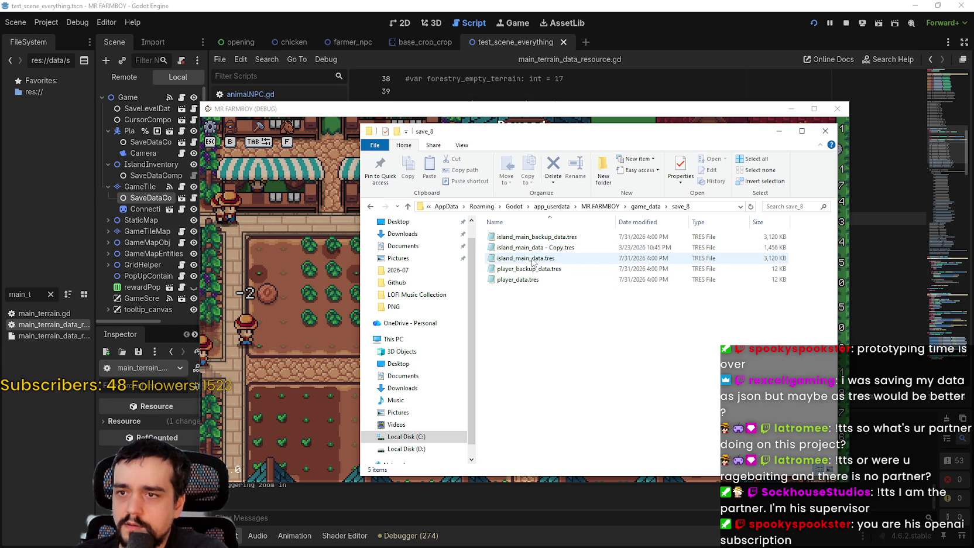
pyautogui.click(532, 260)
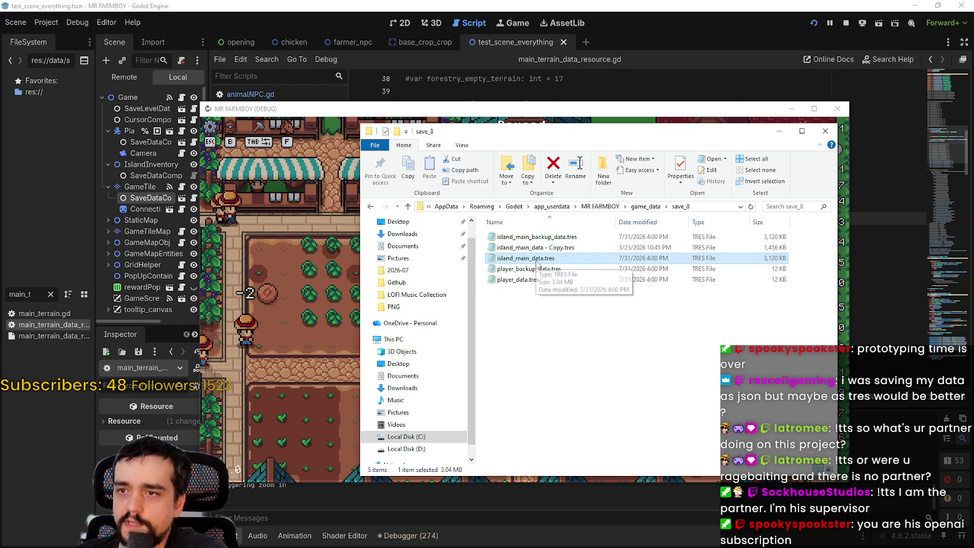
pyautogui.press('Return')
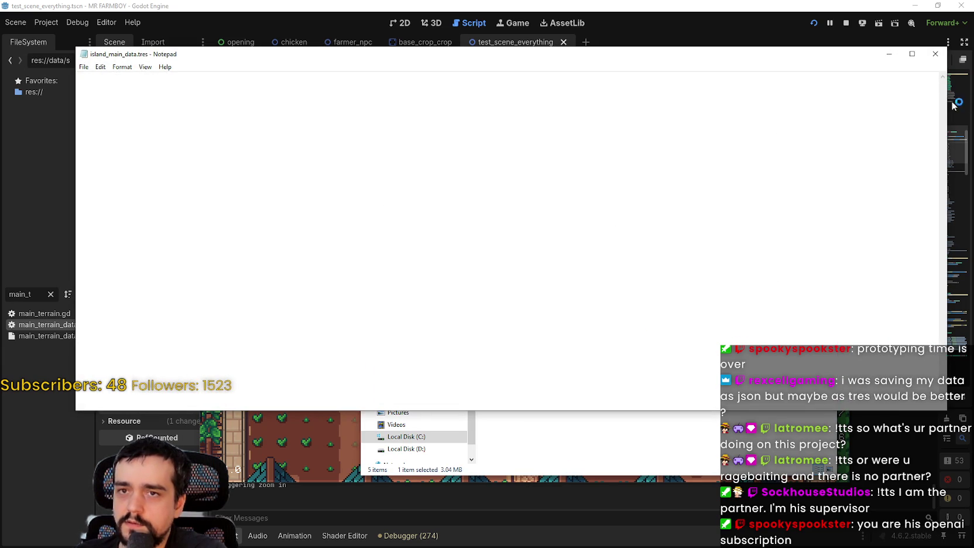
# - Scroll through the saved tile data number arrays in island_main_data.tres
pyautogui.moveTo(942, 84); pyautogui.dragTo(942, 87)
pyautogui.scroll(15, 561, 231)
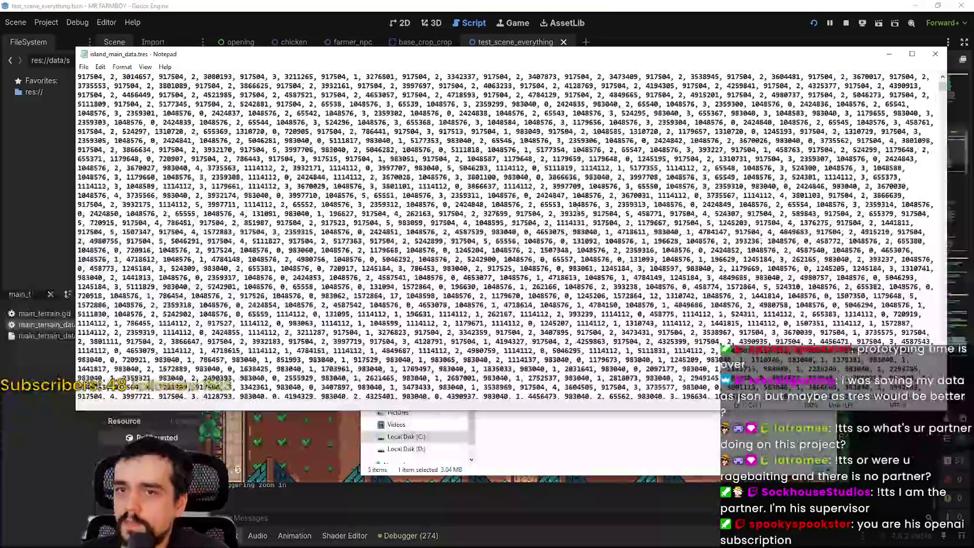
pyautogui.scroll(2, 326, 123)
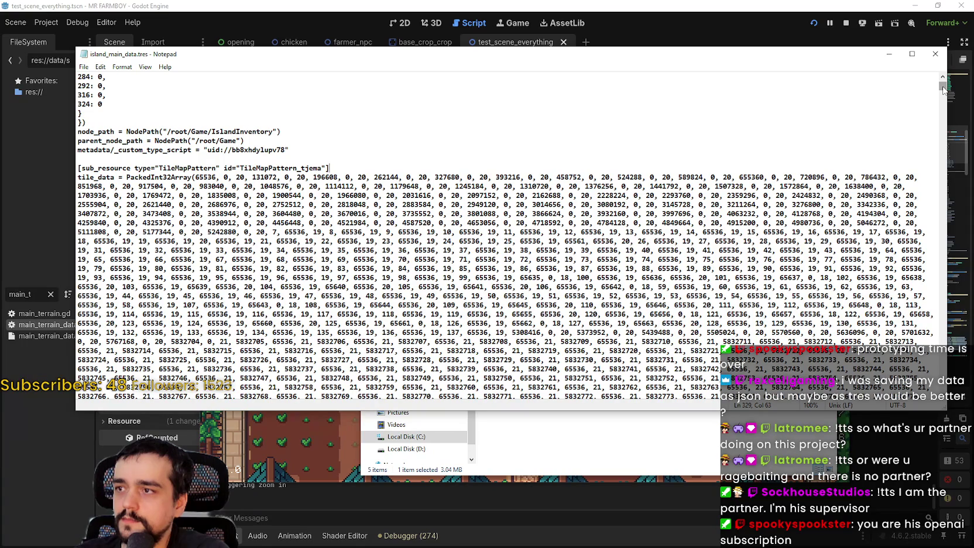
pyautogui.moveTo(943, 86); pyautogui.dragTo(948, 95)
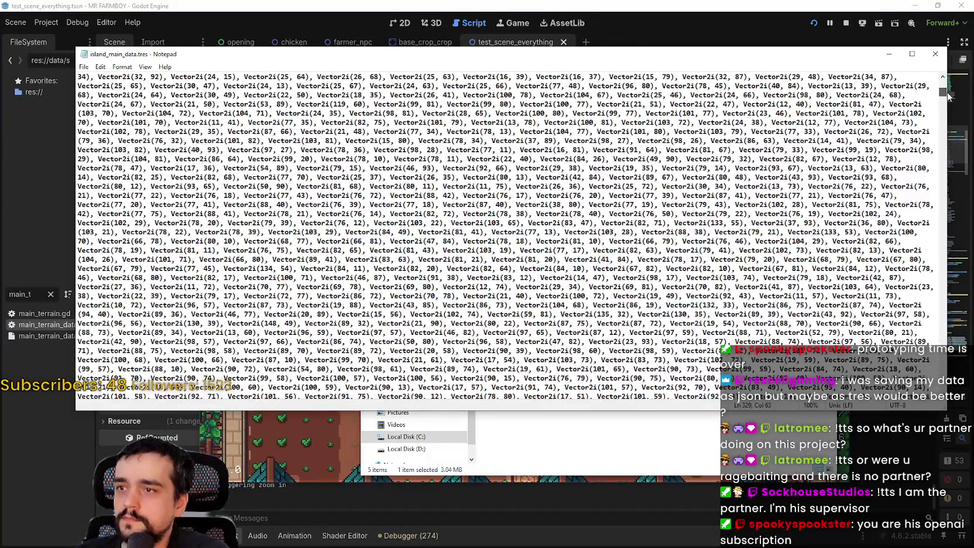
pyautogui.scroll(-9, 841, 249)
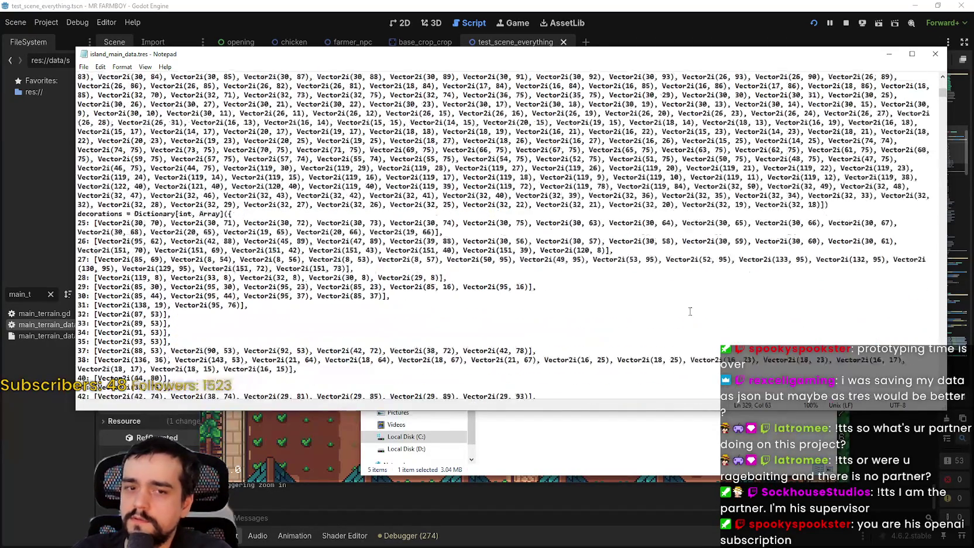
pyautogui.scroll(6, 695, 298)
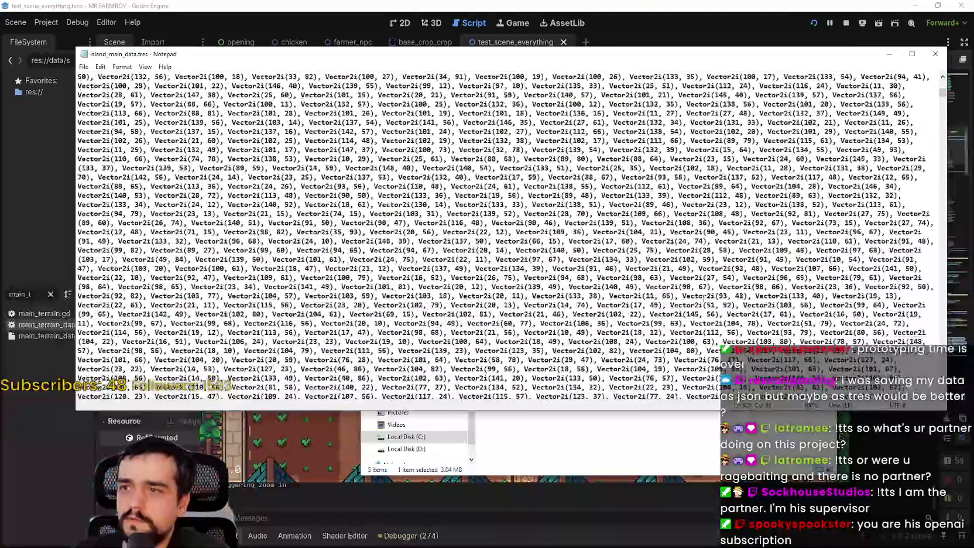
pyautogui.scroll(5, 685, 304)
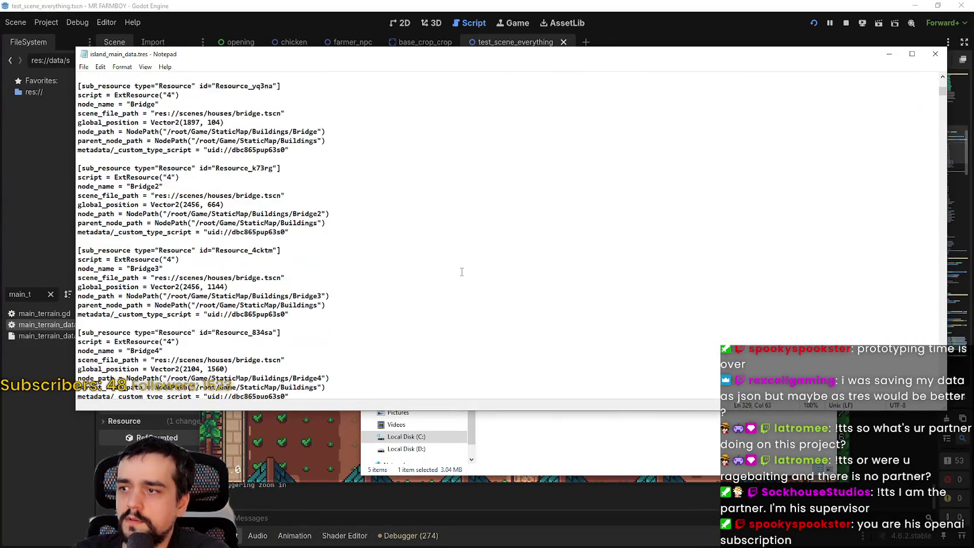
pyautogui.scroll(6, 462, 267)
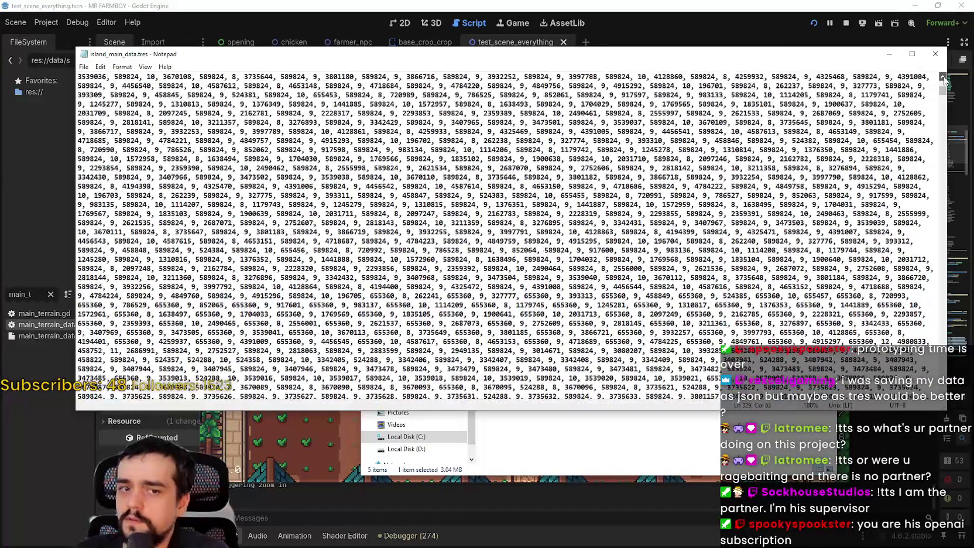
pyautogui.scroll(10, 943, 78)
pyautogui.scroll(10, 944, 76)
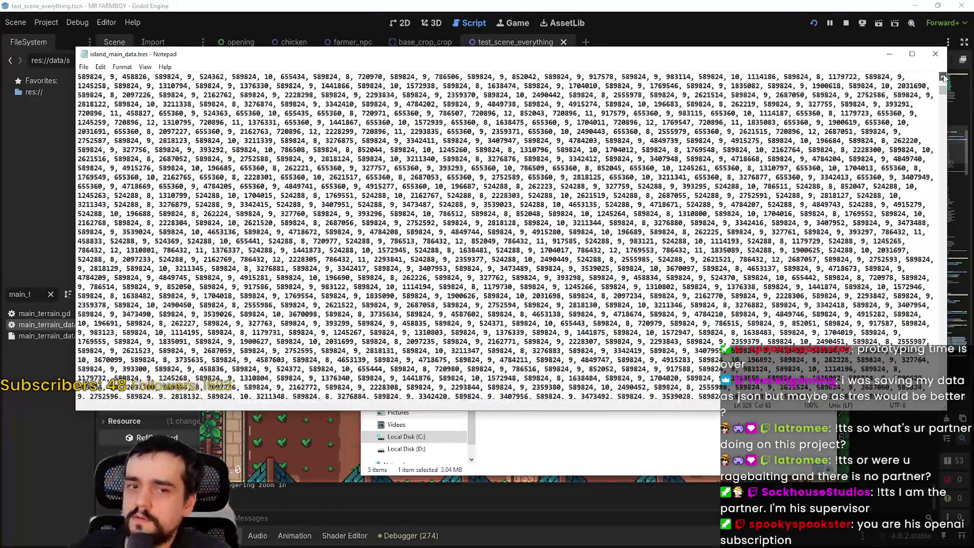
pyautogui.scroll(10, 943, 76)
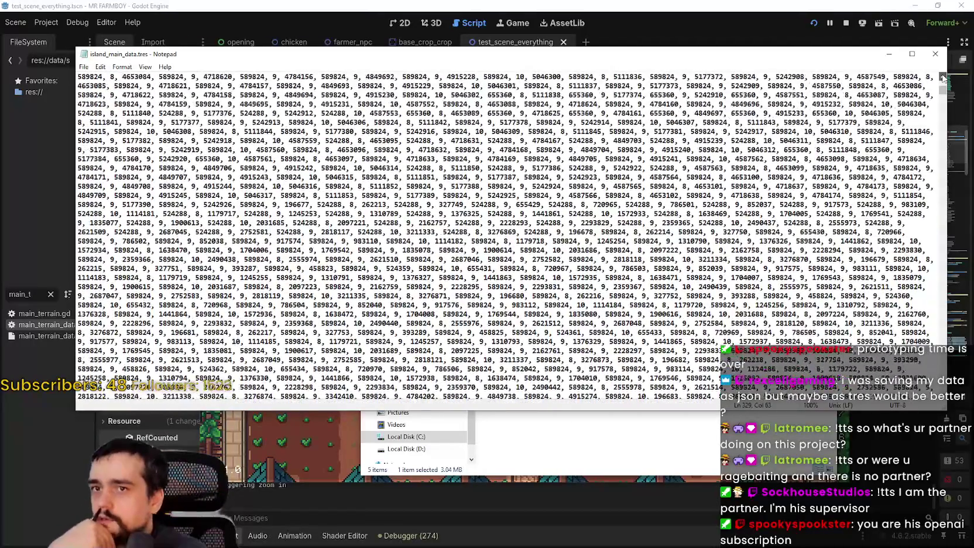
pyautogui.scroll(10, 943, 77)
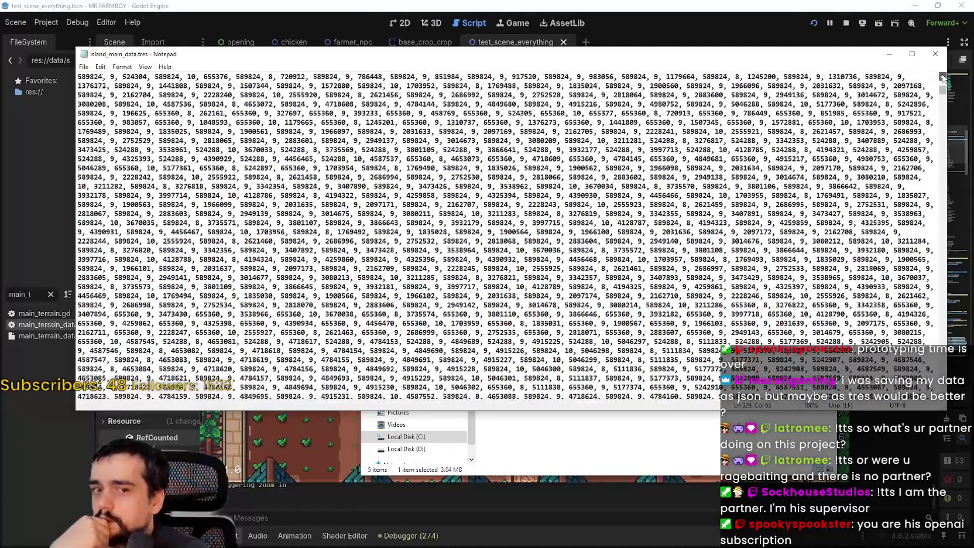
pyautogui.scroll(10, 943, 77)
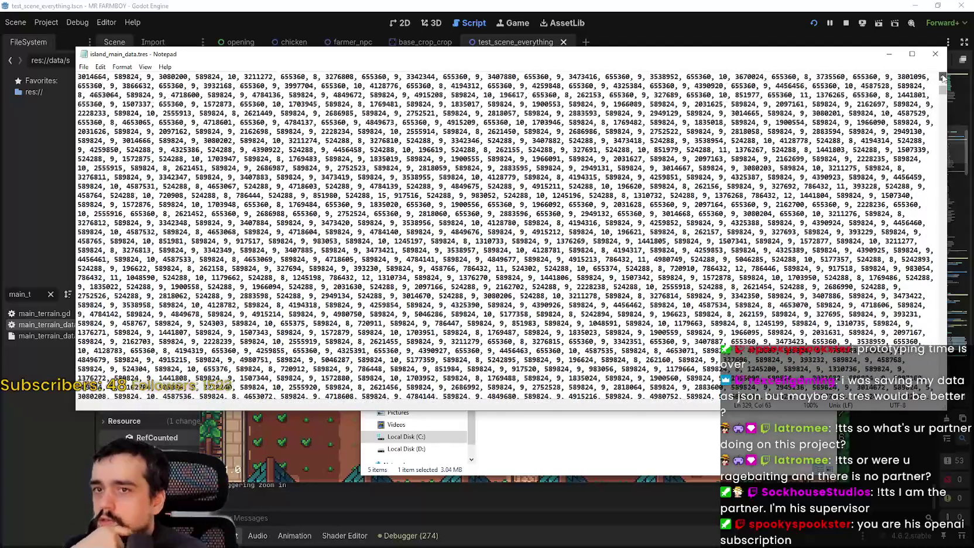
pyautogui.click(943, 77)
# - Close the save file's text view, then resume and quit the running game
pyautogui.click(935, 55)
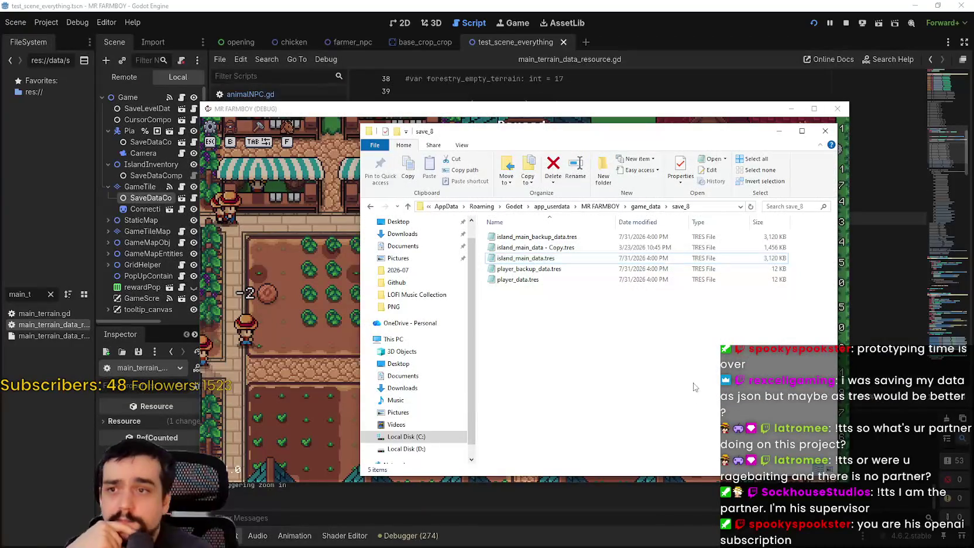
pyautogui.click(841, 123)
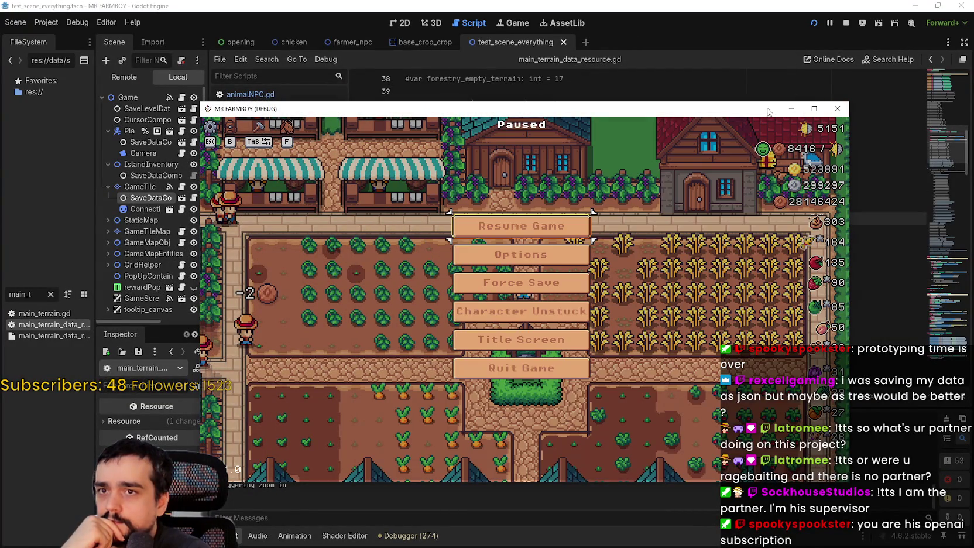
pyautogui.press('Escape')
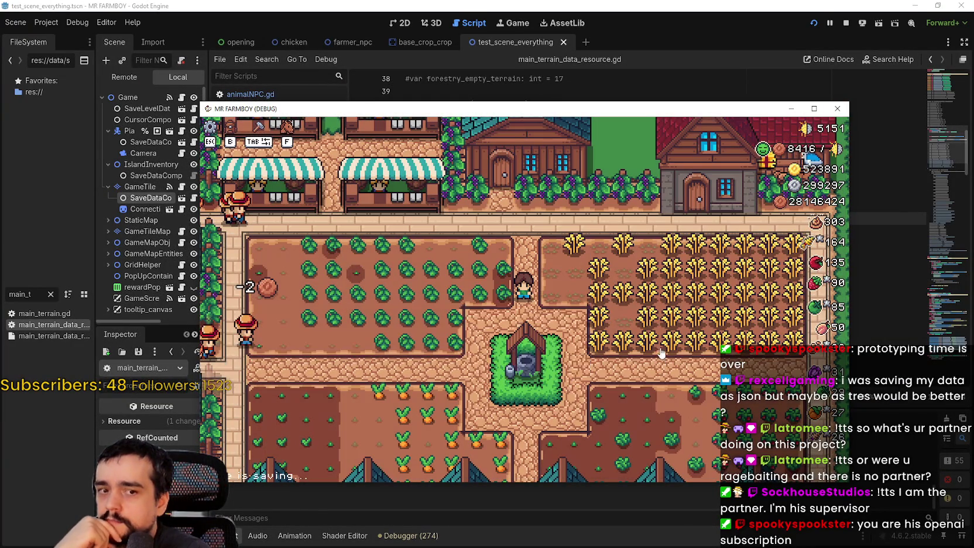
pyautogui.hotkey('alt', 'F4')
# - Return to main_terrain_data_resource.gd and review its _load_data function body
pyautogui.click(677, 46)
pyautogui.scroll(-9, 618, 240)
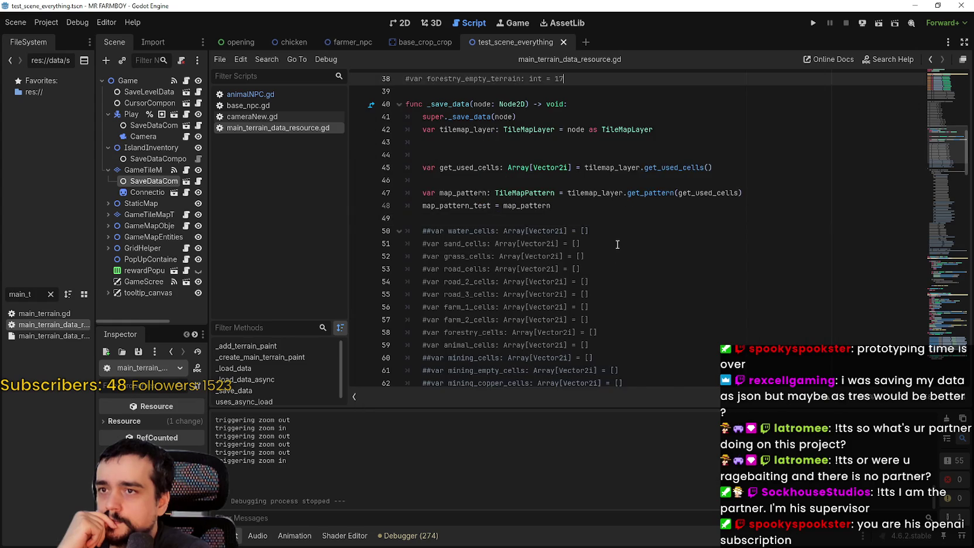
pyautogui.scroll(-15, 617, 240)
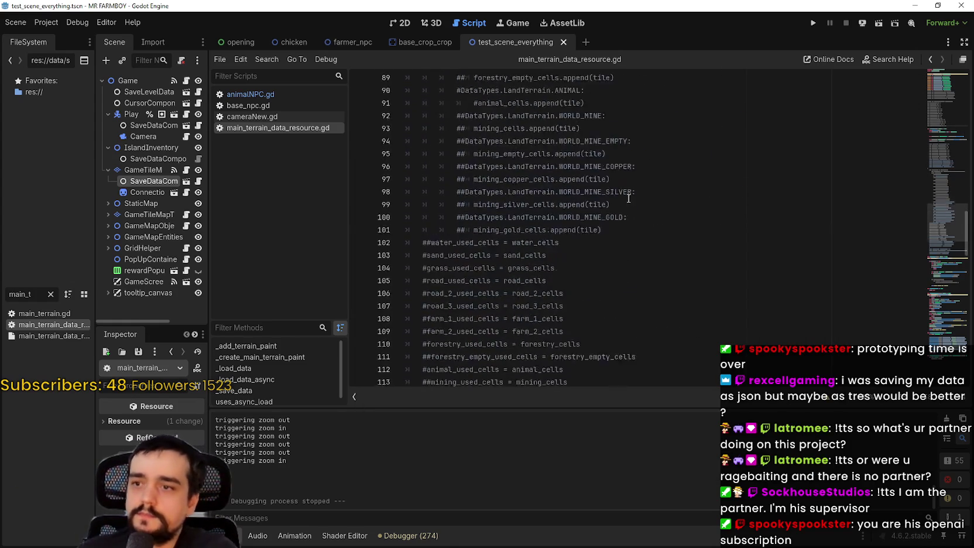
pyautogui.moveTo(939, 250); pyautogui.dragTo(931, 271)
pyautogui.click(581, 163)
pyautogui.click(637, 147)
pyautogui.click(728, 139)
pyautogui.scroll(-4, 673, 237)
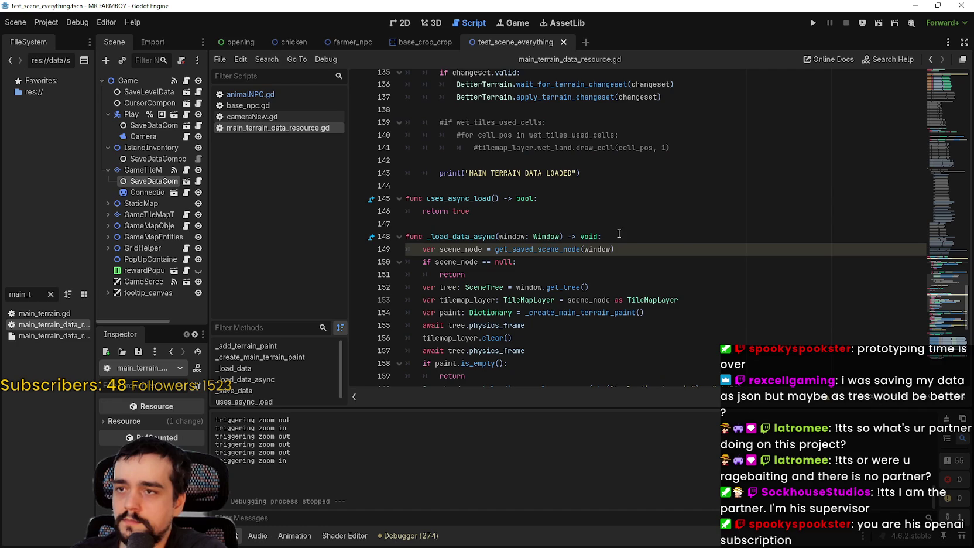
pyautogui.scroll(5, 620, 229)
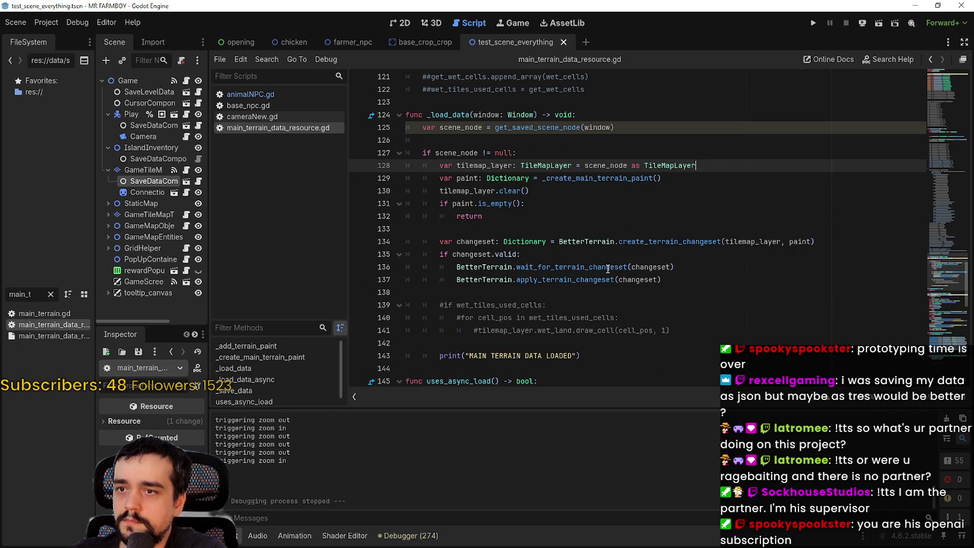
# - Highlight tilemap_layer's other uses, then select _load_data_async and start a search for it
pyautogui.moveTo(607, 269)
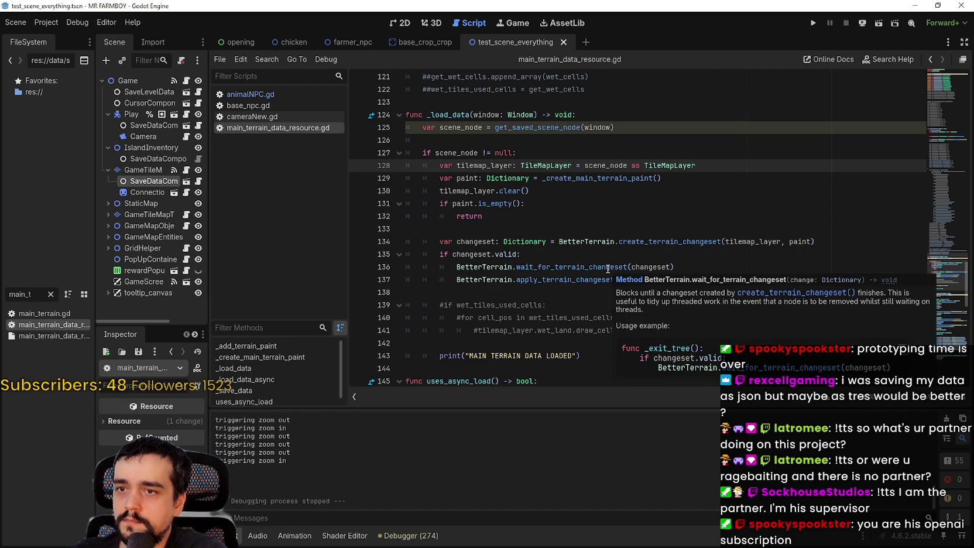
pyautogui.doubleClick(760, 241)
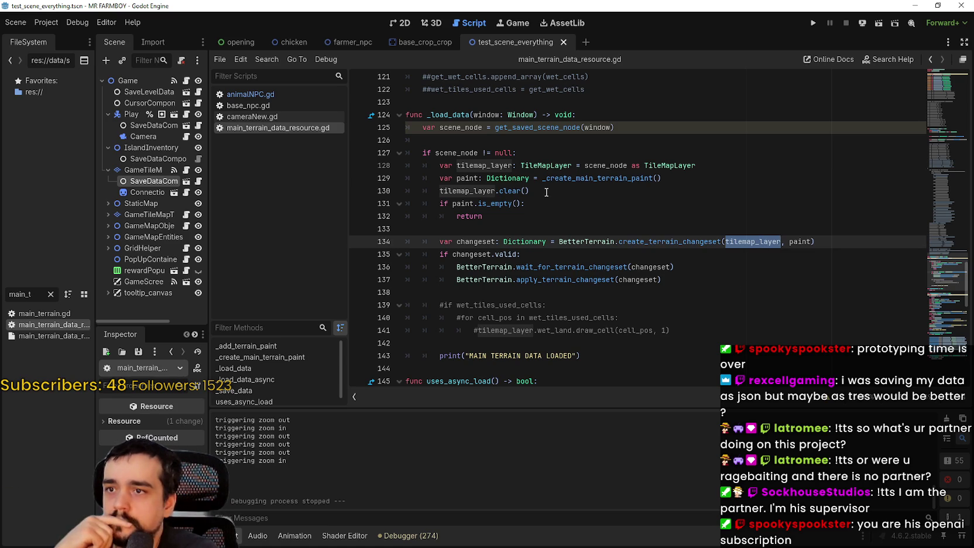
pyautogui.scroll(-4, 620, 271)
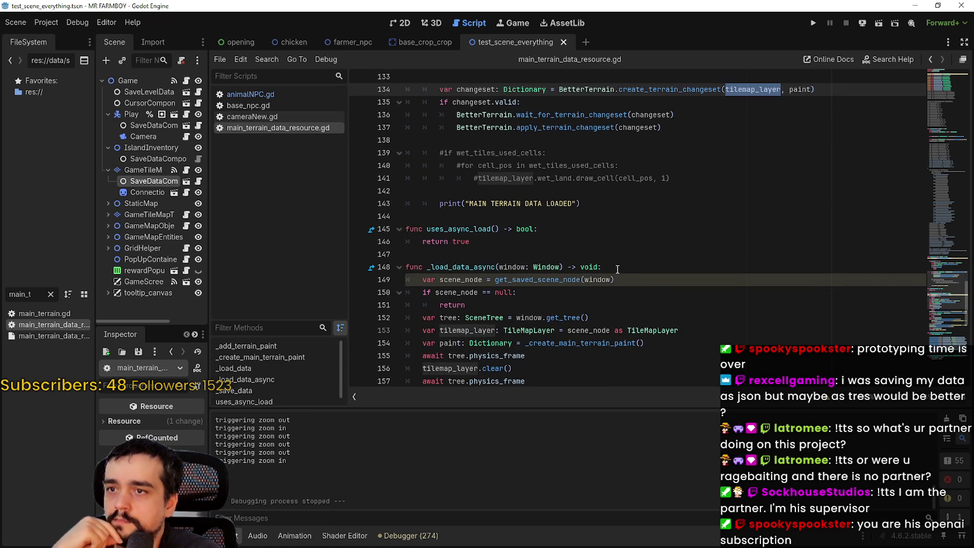
pyautogui.scroll(4, 617, 269)
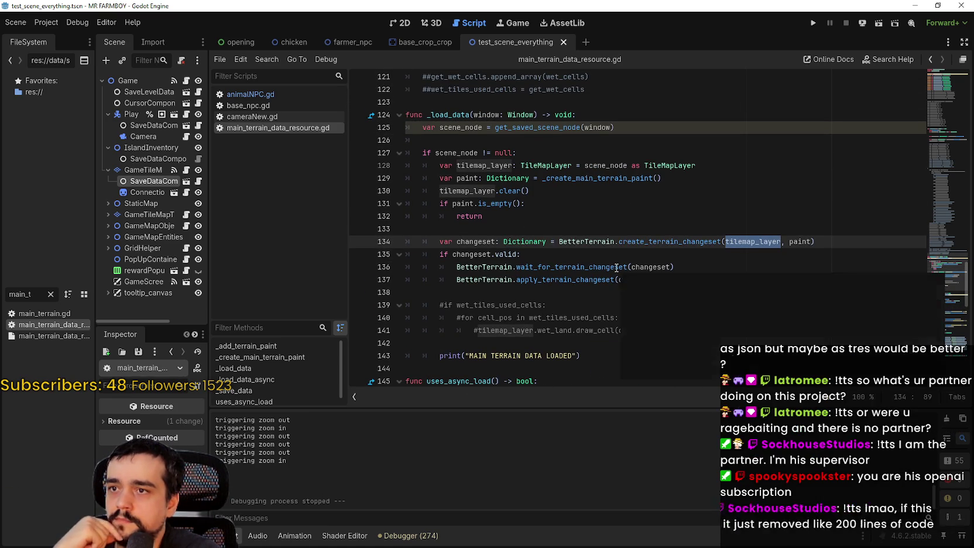
pyautogui.scroll(-8, 616, 267)
pyautogui.doubleClick(479, 114)
pyautogui.scroll(8, 561, 218)
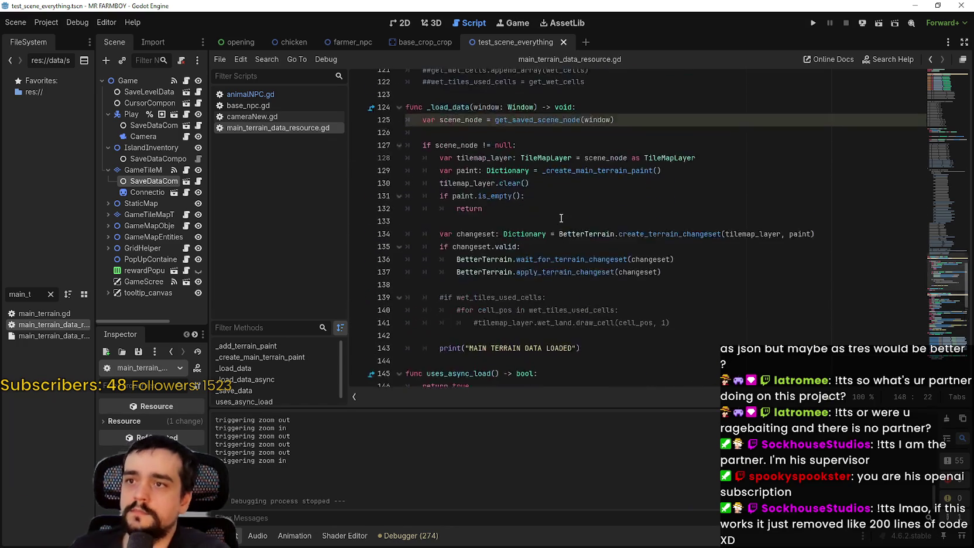
pyautogui.scroll(4, 561, 219)
pyautogui.hotkey('ctrl', 'f')
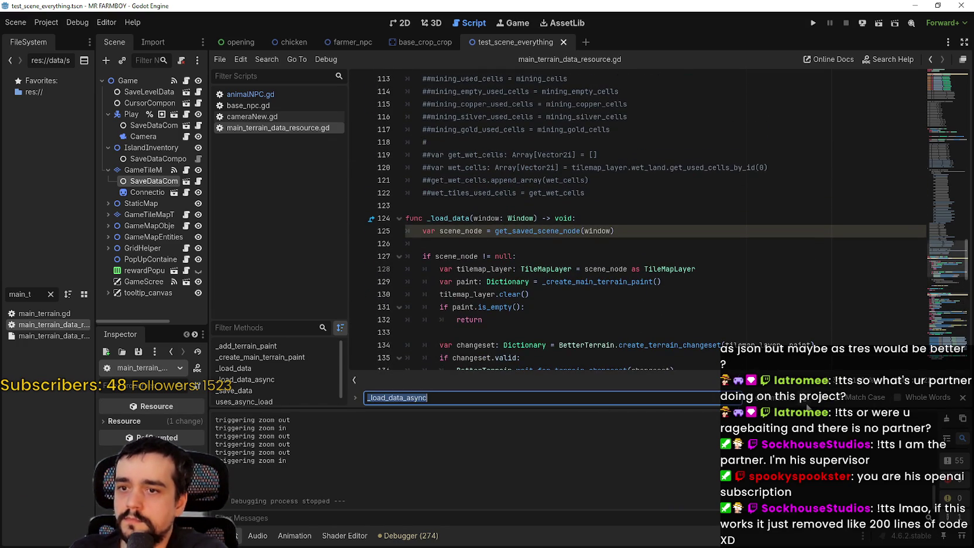
# - Jump to _load_data_async and look up the get_saved_scene_node definition
pyautogui.press('Return')
pyautogui.scroll(-3, 581, 268)
pyautogui.scroll(3, 580, 267)
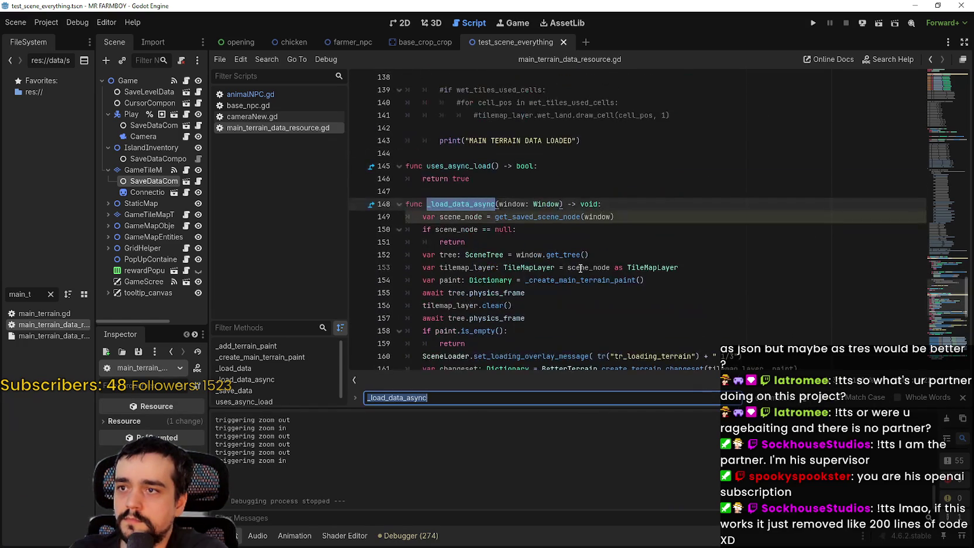
pyautogui.click(595, 229)
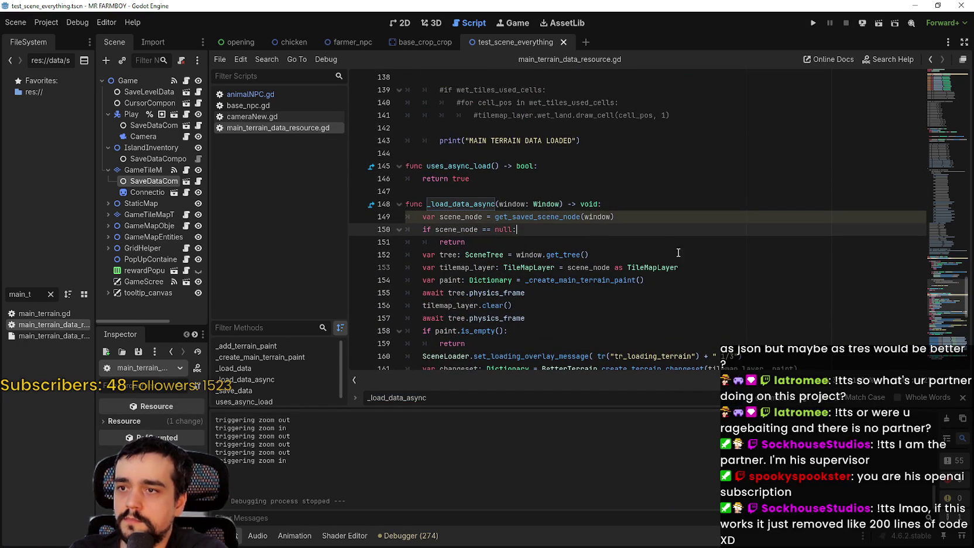
pyautogui.rightClick(561, 220)
pyautogui.click(625, 381)
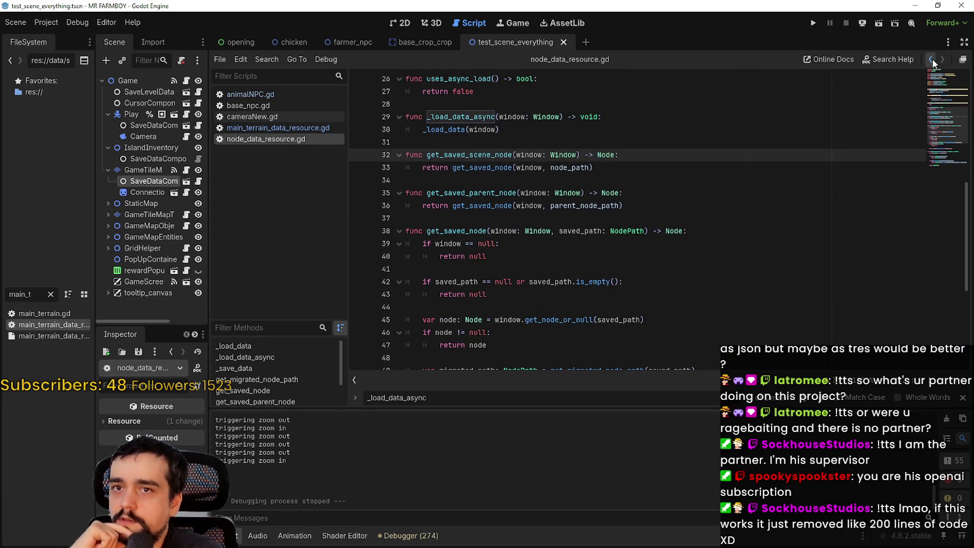
# - Browse node_data_resource.gd back up to its top
pyautogui.scroll(8, 722, 186)
pyautogui.scroll(-3, 669, 224)
pyautogui.click(633, 229)
pyautogui.scroll(-4, 624, 224)
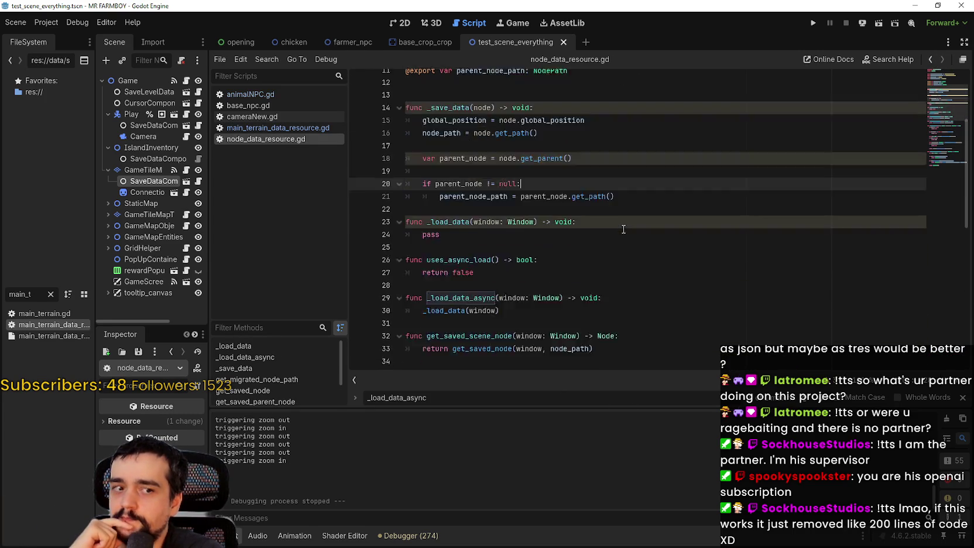
pyautogui.scroll(-1, 950, 134)
pyautogui.moveTo(950, 135)
pyautogui.mouseDown()
pyautogui.moveTo(938, 175)
pyautogui.moveTo(938, 131)
pyautogui.moveTo(896, 76)
pyautogui.mouseUp()
pyautogui.click(930, 56)
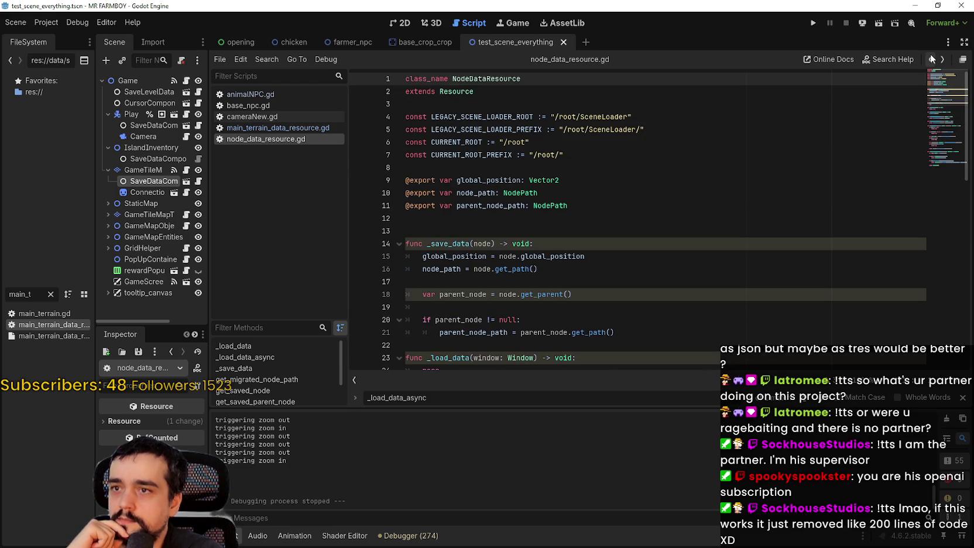
# - Back in main_terrain_data_resource.gd, inspect line 161's changeset call and search the project for _load_data_async
pyautogui.click(325, 129)
pyautogui.scroll(-3, 641, 271)
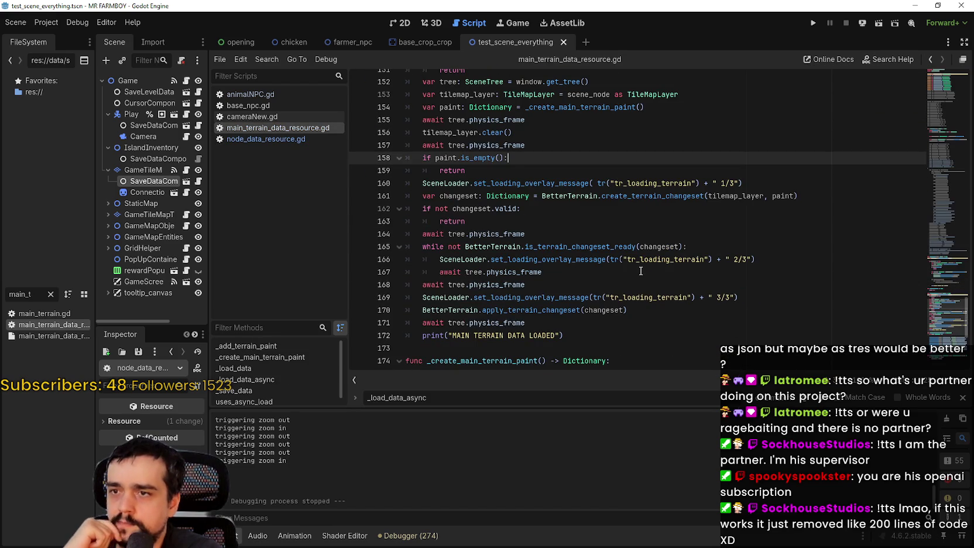
pyautogui.doubleClick(675, 196)
pyautogui.doubleClick(736, 195)
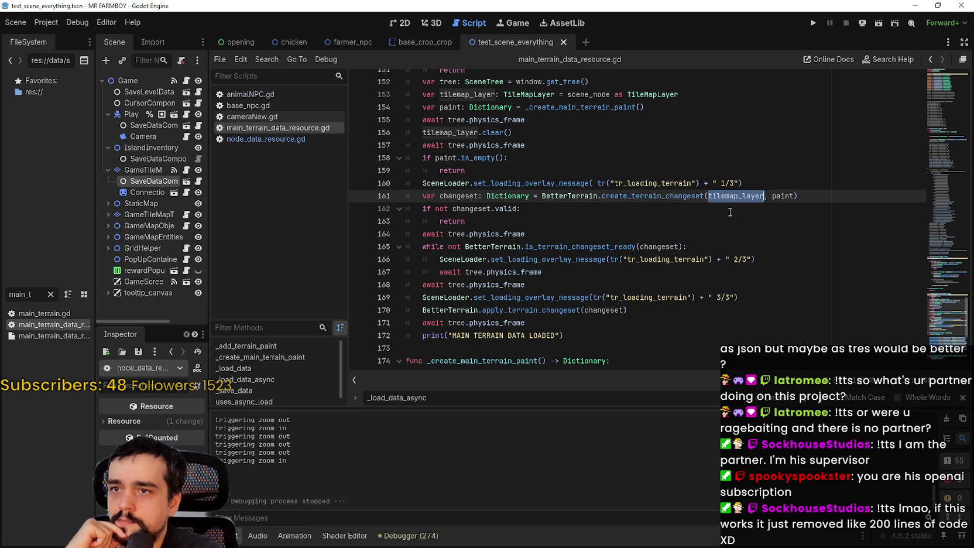
pyautogui.scroll(1, 740, 227)
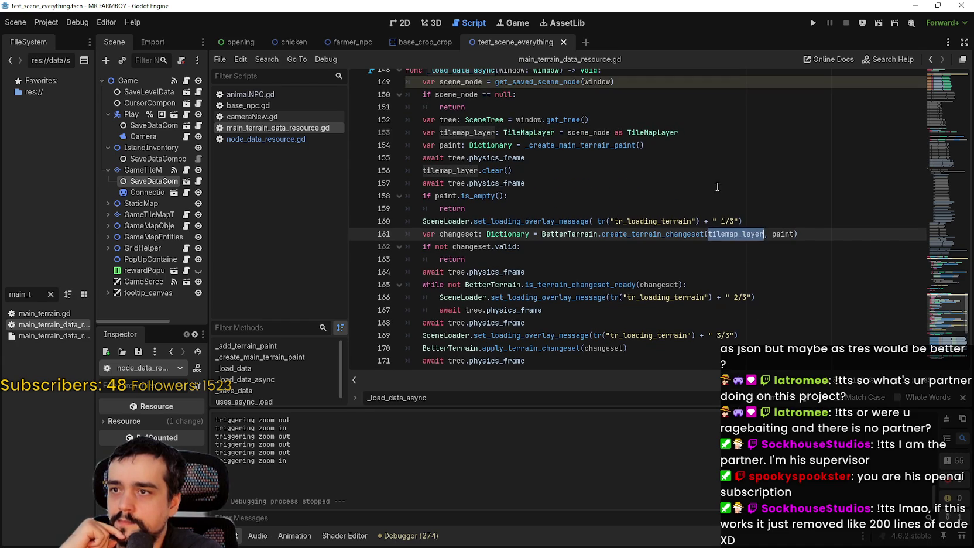
pyautogui.scroll(-7, 719, 187)
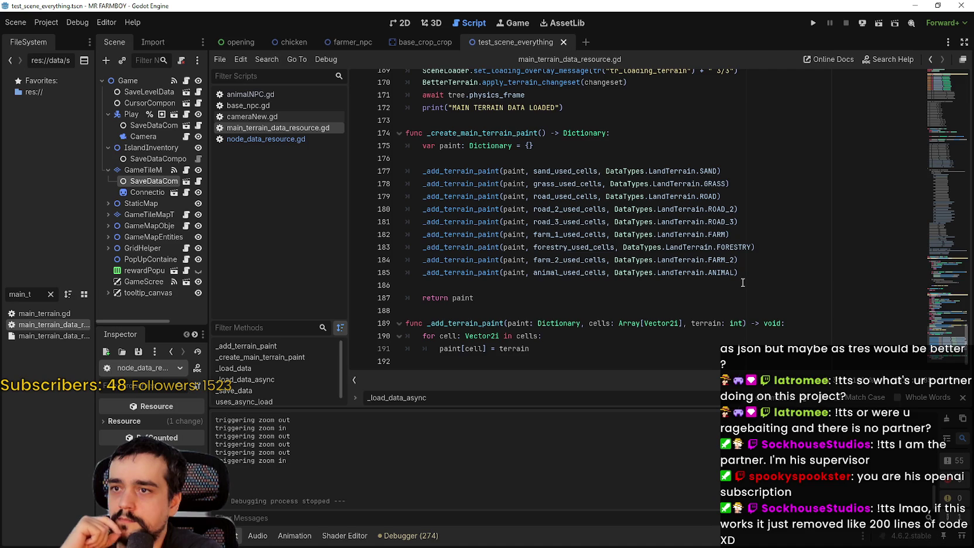
pyautogui.scroll(8, 742, 282)
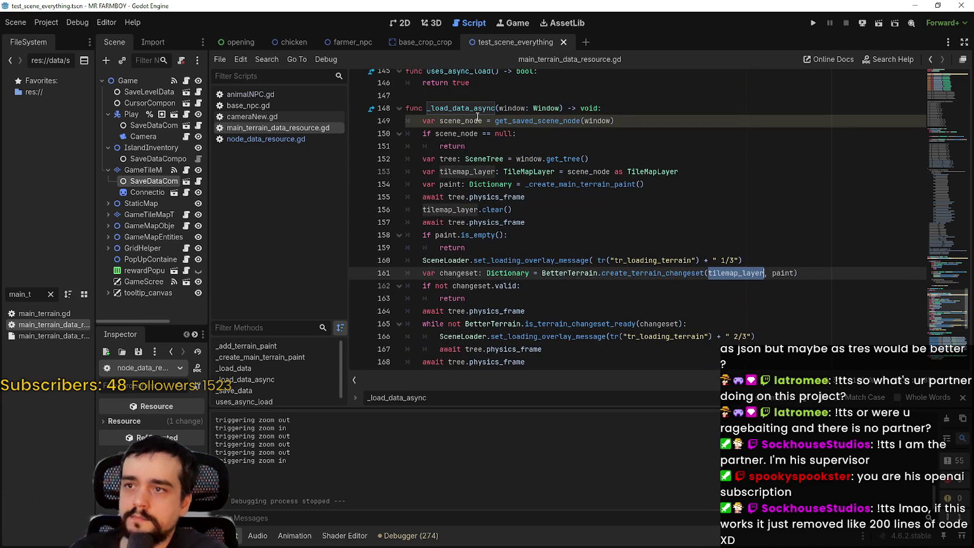
pyautogui.doubleClick(473, 109)
pyautogui.scroll(4, 473, 113)
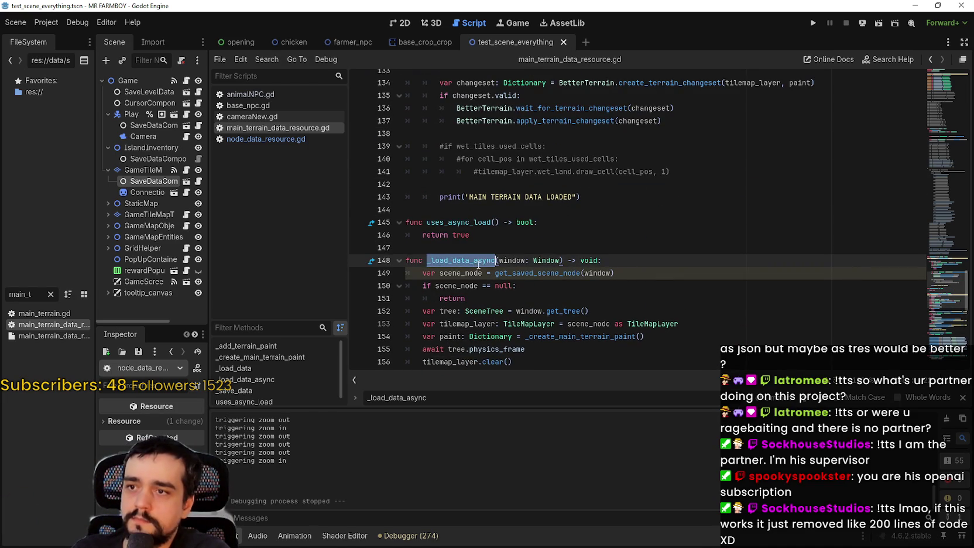
pyautogui.hotkey('ctrl', 'shift', 'f')
# - Run the project-wide search for _load_data_async and review its body
pyautogui.click(493, 326)
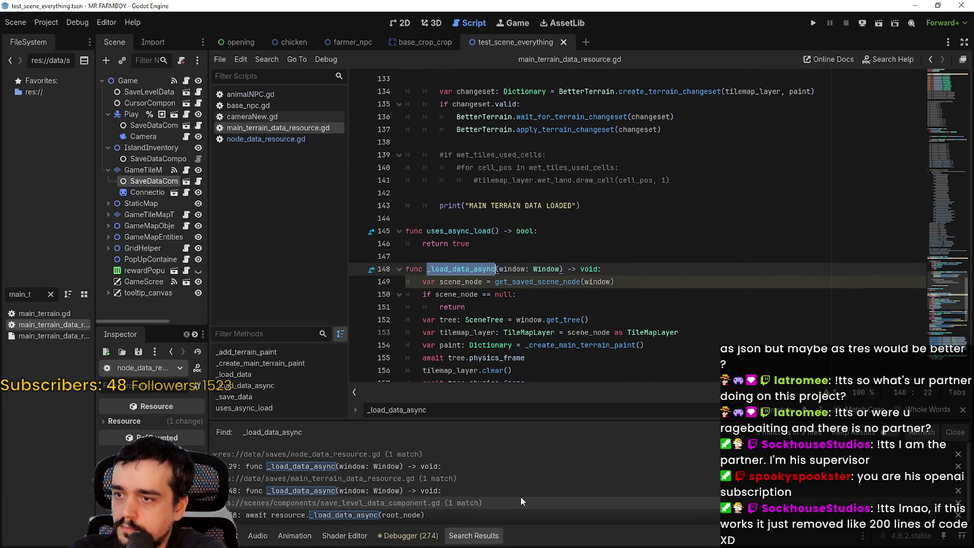
pyautogui.scroll(-1, 521, 497)
pyautogui.scroll(-5, 561, 207)
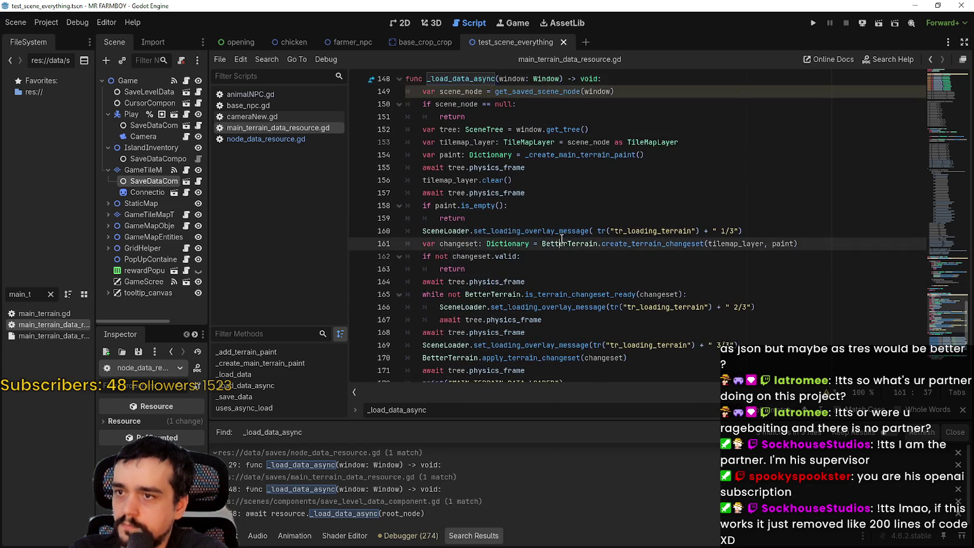
pyautogui.scroll(-2, 560, 206)
pyautogui.click(580, 307)
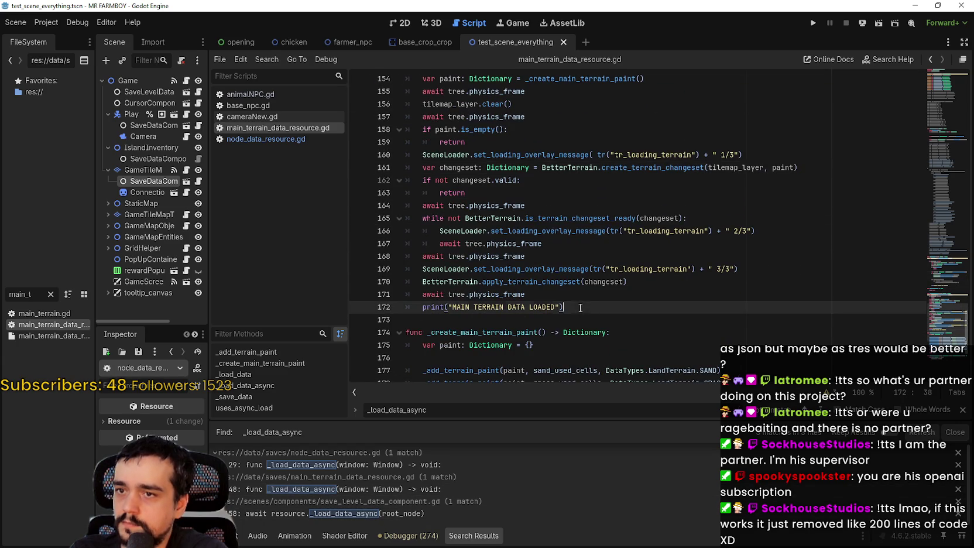
pyautogui.scroll(2, 615, 287)
pyautogui.click(652, 268)
pyautogui.click(679, 258)
pyautogui.scroll(2, 650, 223)
pyautogui.click(647, 179)
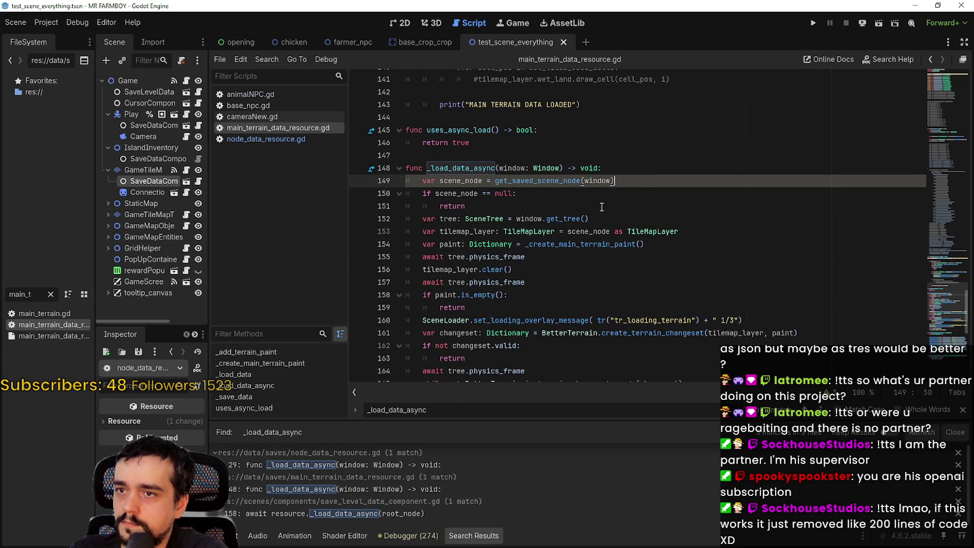
# - Inspect the get_tree, clear and TileMapLayer lines around lines 152–156
pyautogui.doubleClick(560, 218)
pyautogui.click(615, 257)
pyautogui.click(658, 244)
pyautogui.scroll(-2, 658, 246)
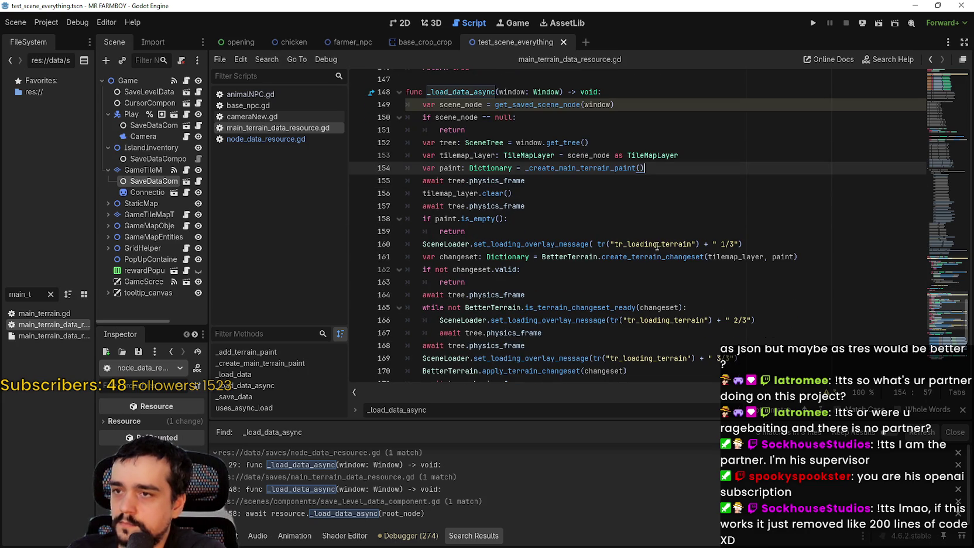
pyautogui.doubleClick(501, 195)
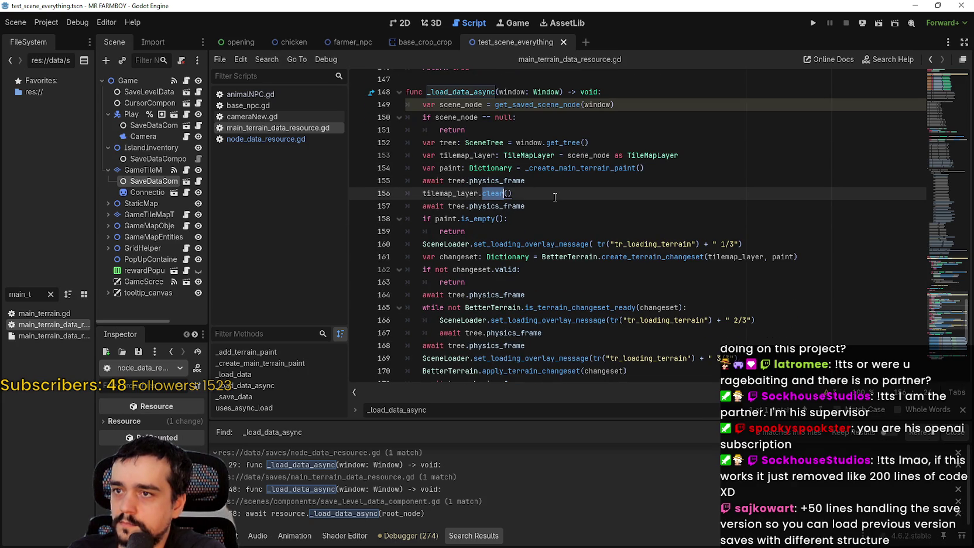
pyautogui.scroll(1, 578, 227)
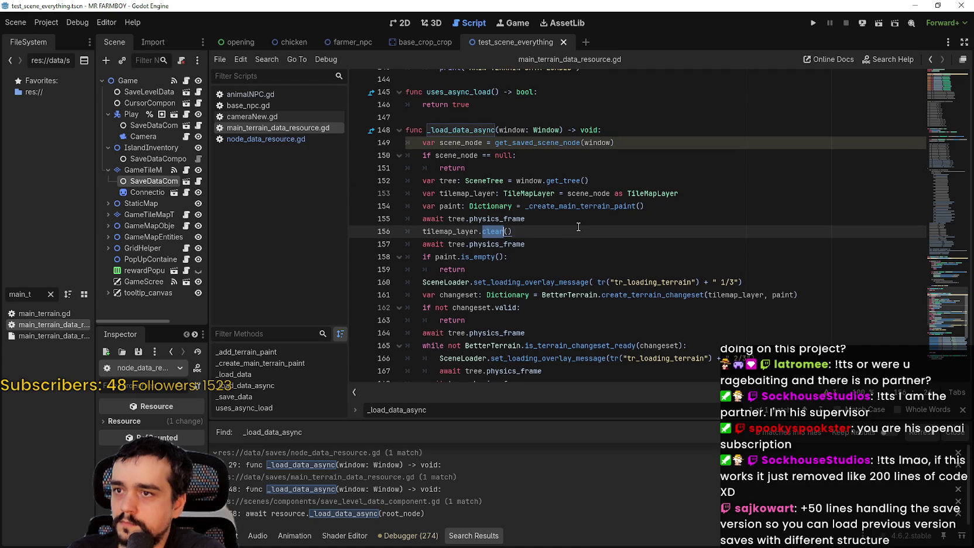
pyautogui.click(696, 194)
pyautogui.doubleClick(665, 194)
pyautogui.click(707, 196)
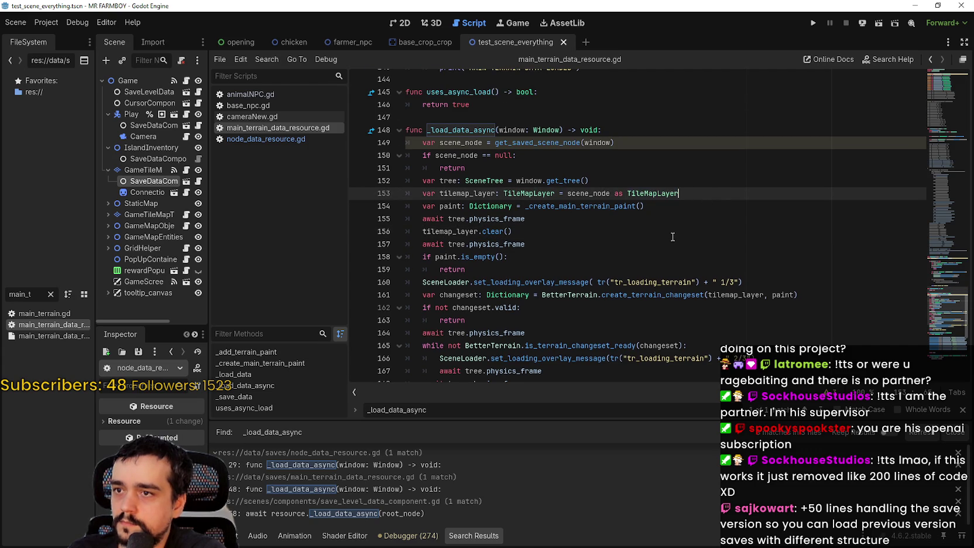
pyautogui.scroll(-1, 679, 175)
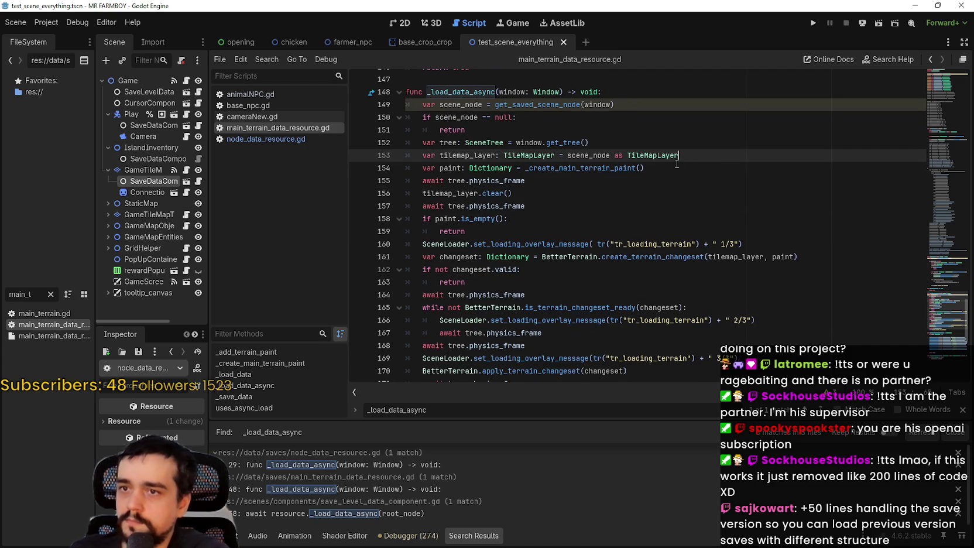
# - Look up _create_main_terrain_paint and highlight sand_used_cells, LandTerrain and _add_terrain_paint
pyautogui.rightClick(617, 173)
pyautogui.click(657, 325)
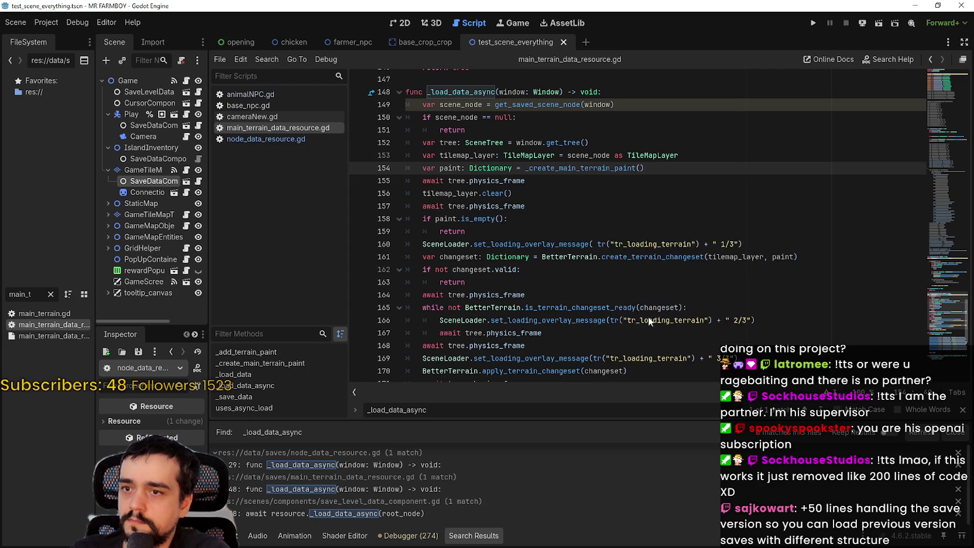
pyautogui.doubleClick(565, 193)
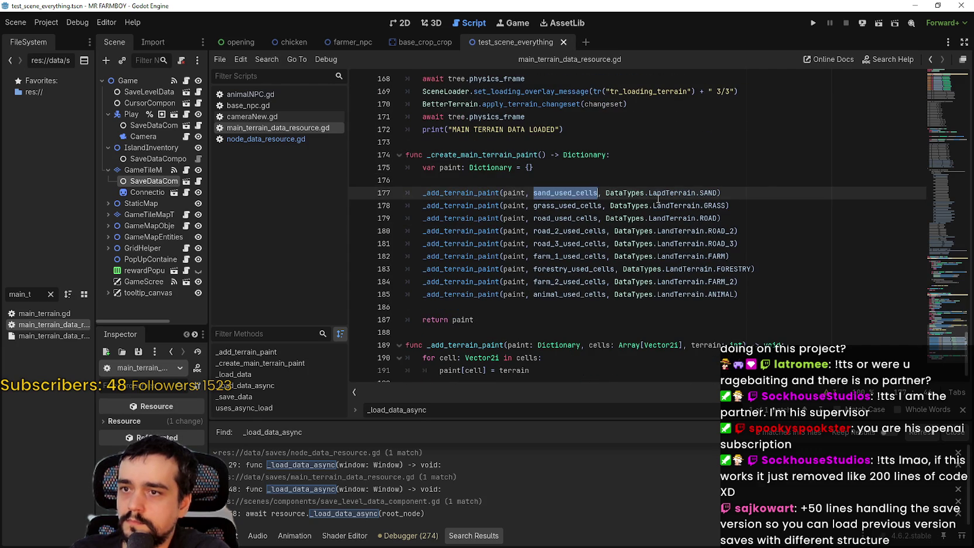
pyautogui.doubleClick(670, 193)
pyautogui.doubleClick(463, 193)
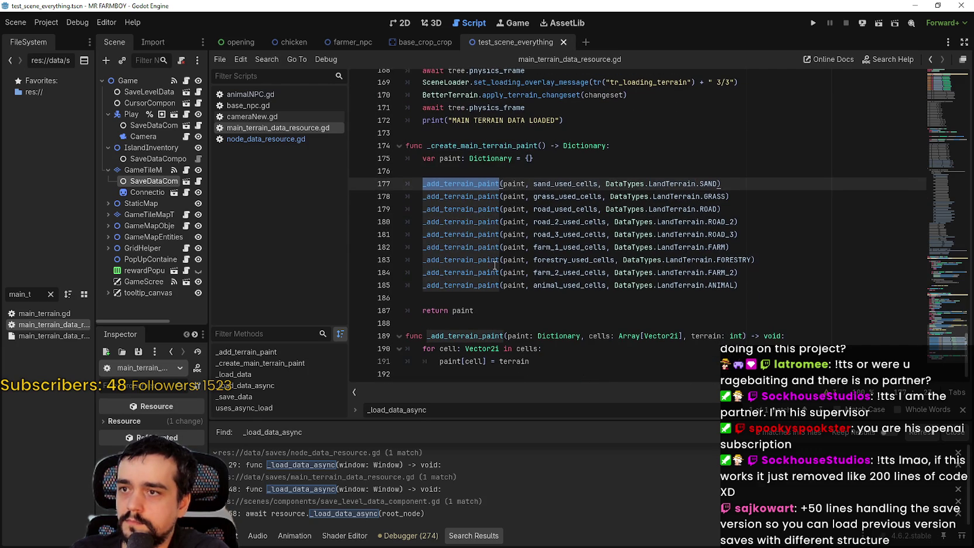
# - Select the _load_data_async code from line 172 up to line 155
pyautogui.scroll(1, 849, 277)
pyautogui.scroll(4, 850, 277)
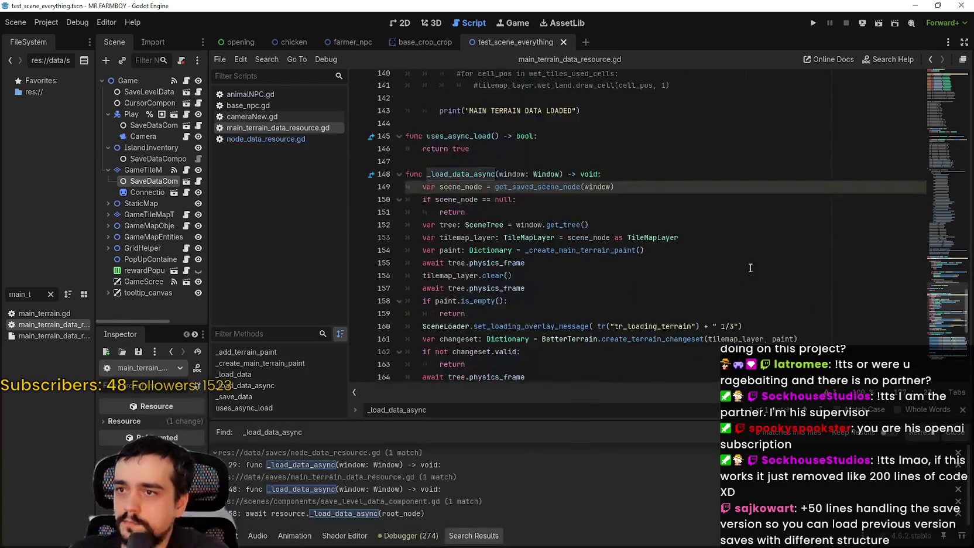
pyautogui.click(586, 301)
pyautogui.moveTo(586, 298)
pyautogui.mouseDown()
pyautogui.moveTo(526, 252)
pyautogui.moveTo(497, 258)
pyautogui.moveTo(409, 220)
pyautogui.moveTo(387, 152)
pyautogui.moveTo(376, 180)
pyautogui.mouseUp()
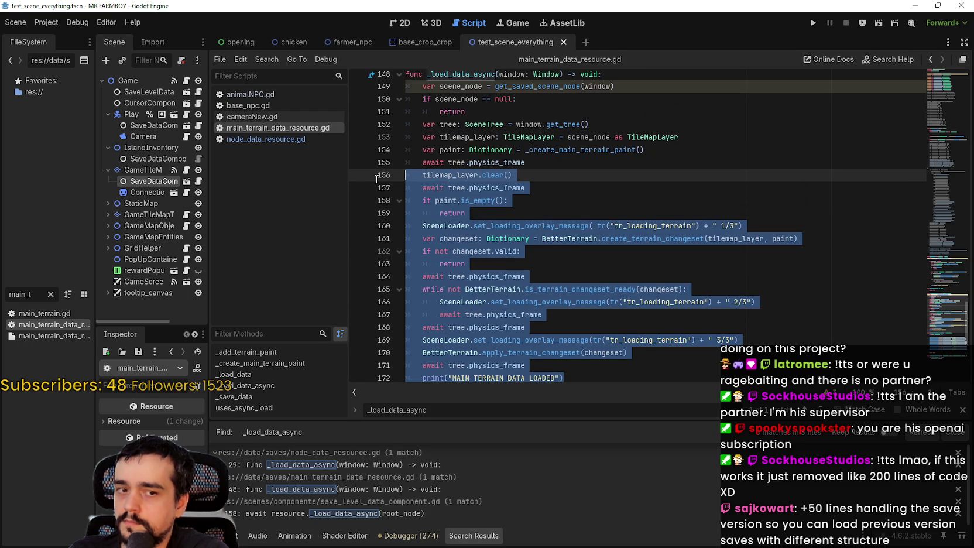
pyautogui.moveTo(377, 179); pyautogui.dragTo(377, 167)
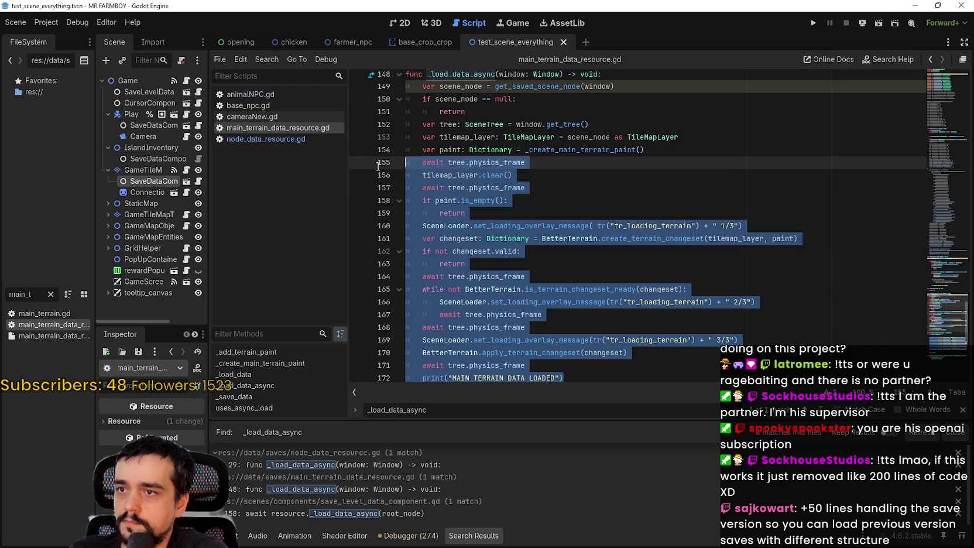
# - Comment out lines 154 to 172 of _load_data_async with Ctrl+K
pyautogui.moveTo(380, 157); pyautogui.dragTo(380, 153)
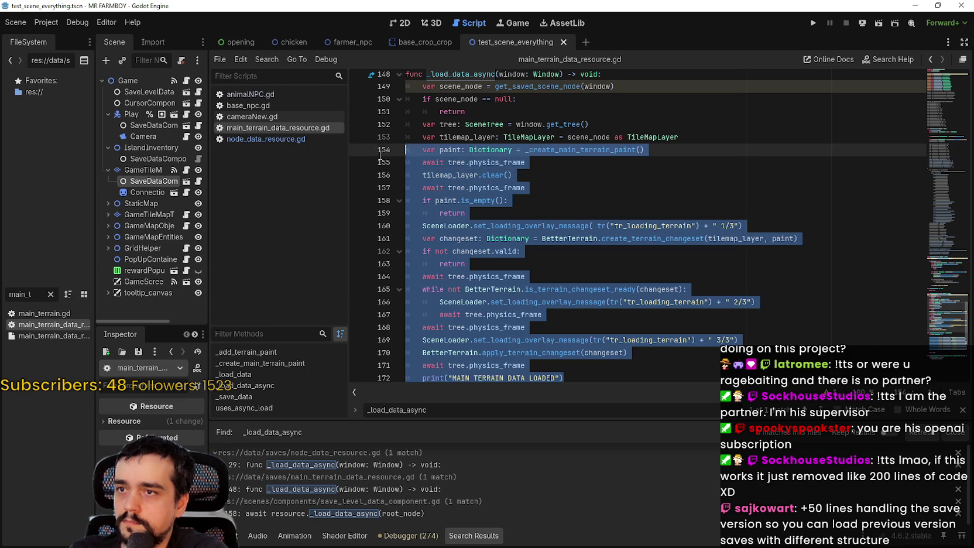
pyautogui.hotkey('ctrl', 'k')
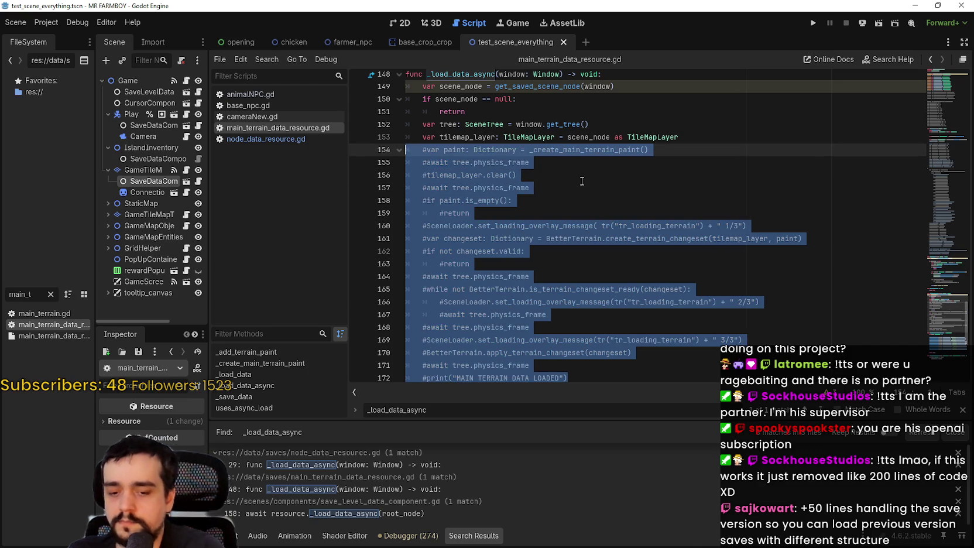
pyautogui.click(705, 137)
# - Insert a blank line 154 below the tilemap_layer declaration
pyautogui.scroll(-1, 612, 277)
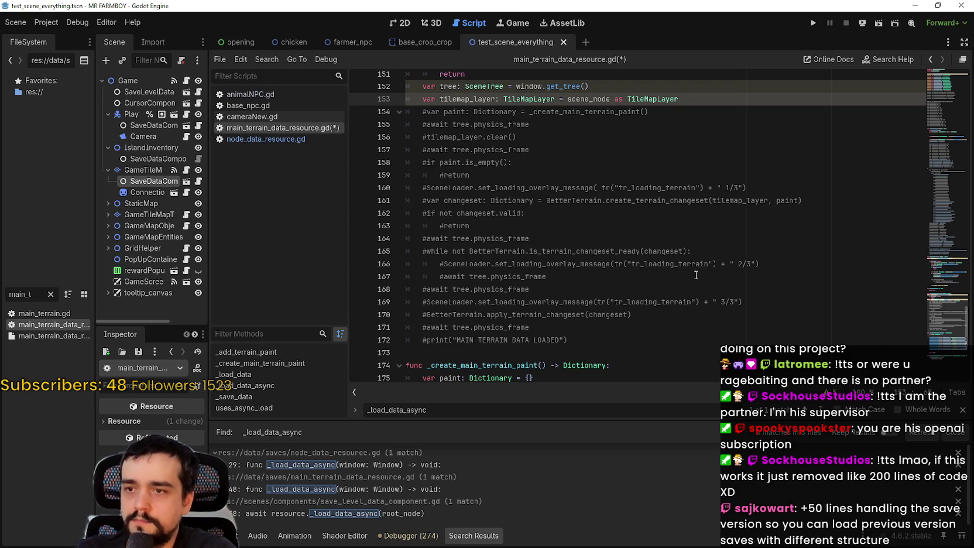
pyautogui.press('Return')
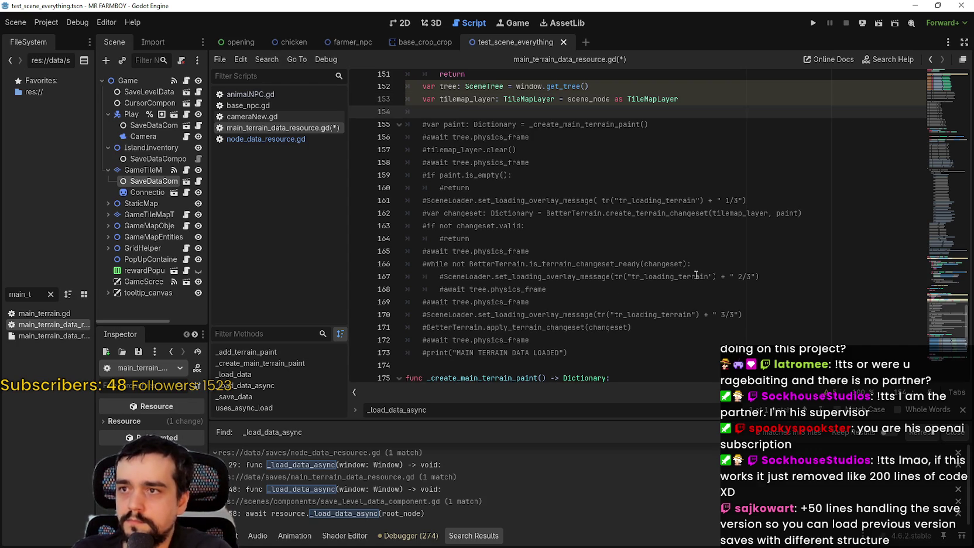
pyautogui.scroll(4, 585, 252)
pyautogui.scroll(-2, 561, 237)
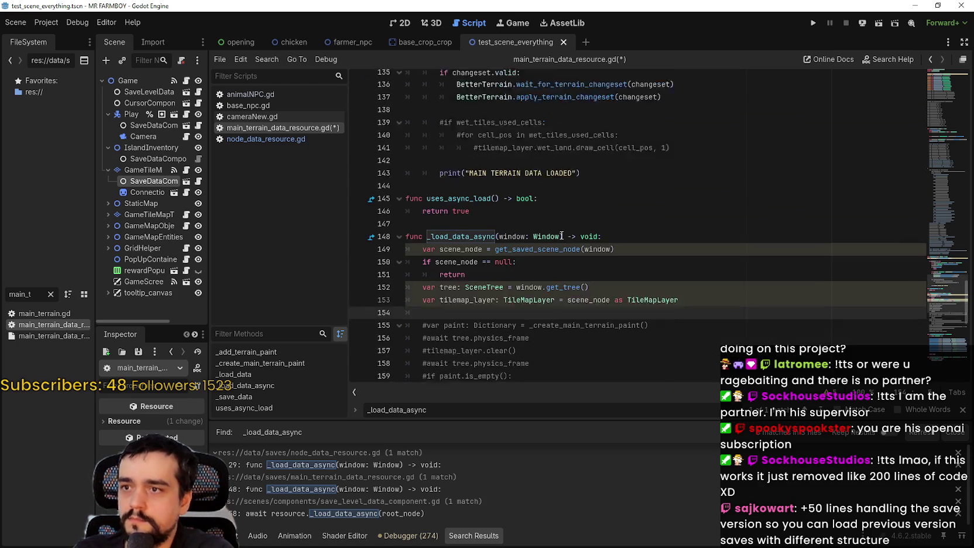
pyautogui.click(480, 257)
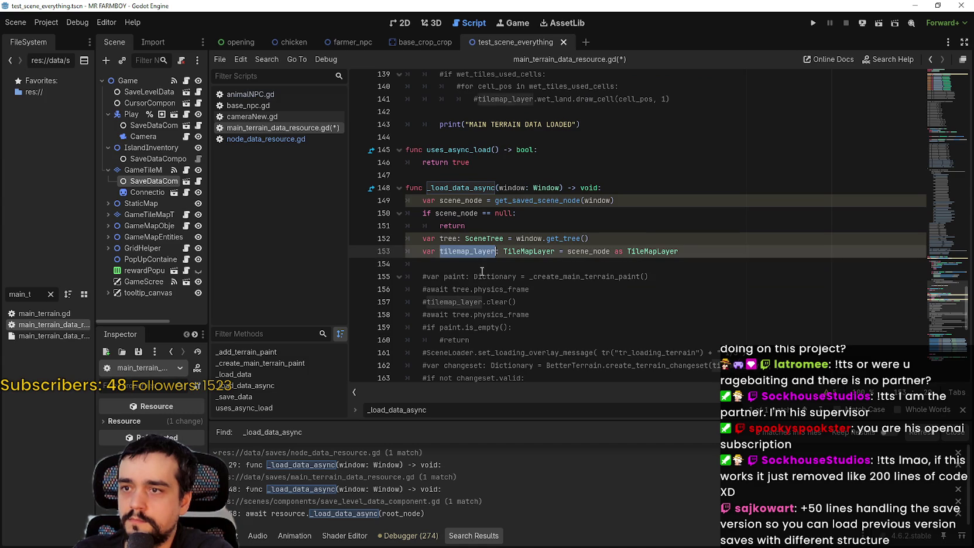
pyautogui.click(481, 273)
pyautogui.click(518, 267)
pyautogui.doubleClick(489, 251)
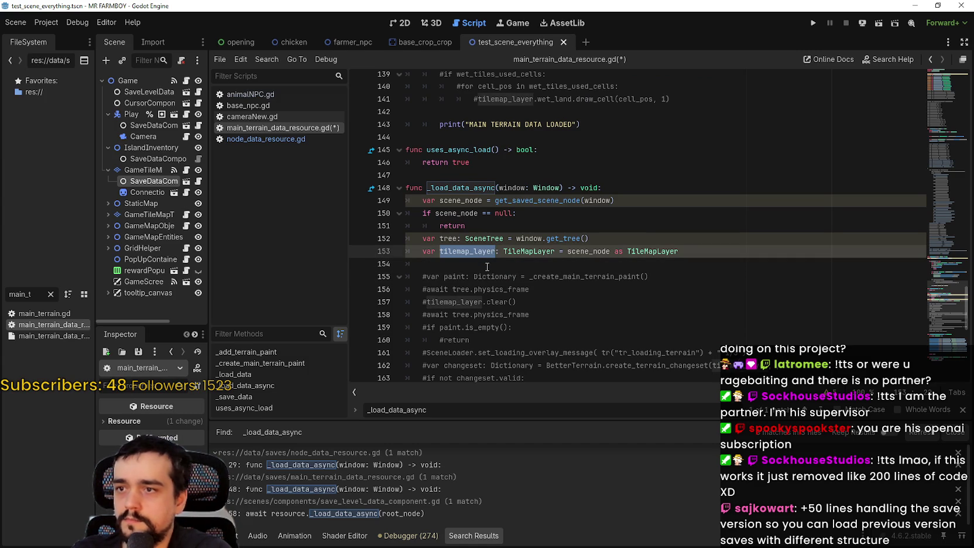
# - Write tilemap_layer.set_pattern(Vector2i.ZERO, map_pattern_test) on line 154, followed by a blank line
pyautogui.click(487, 266)
pyautogui.write('set')
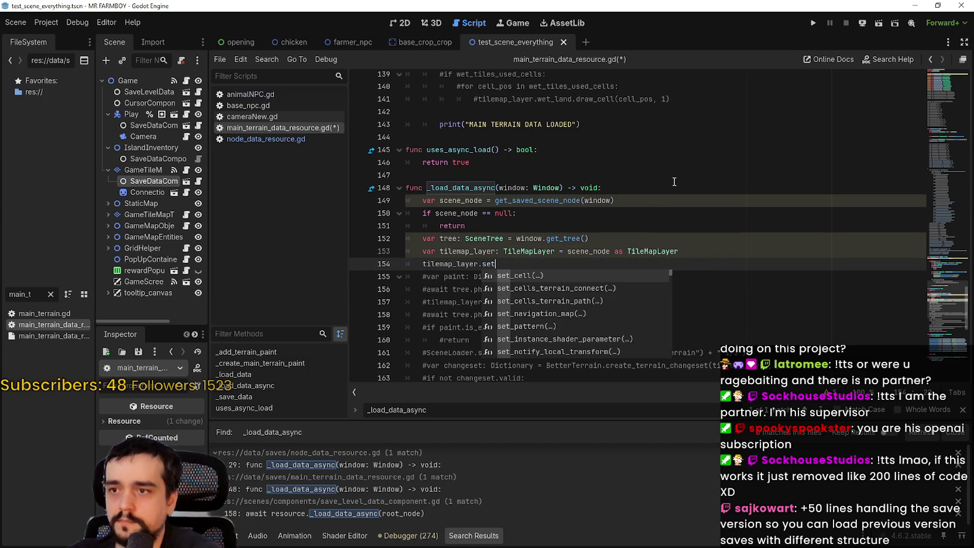
pyautogui.write('_pat')
pyautogui.press('Return')
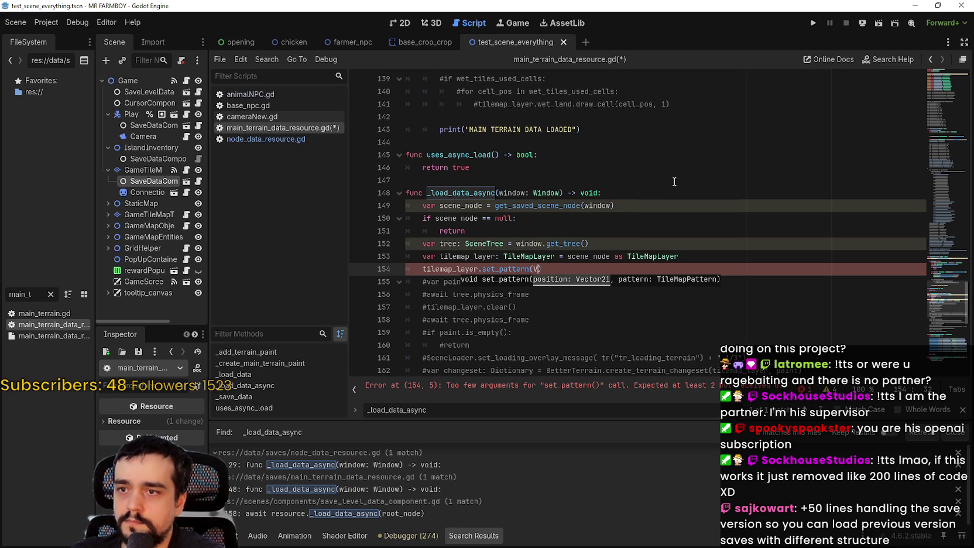
pyautogui.write('ector2i')
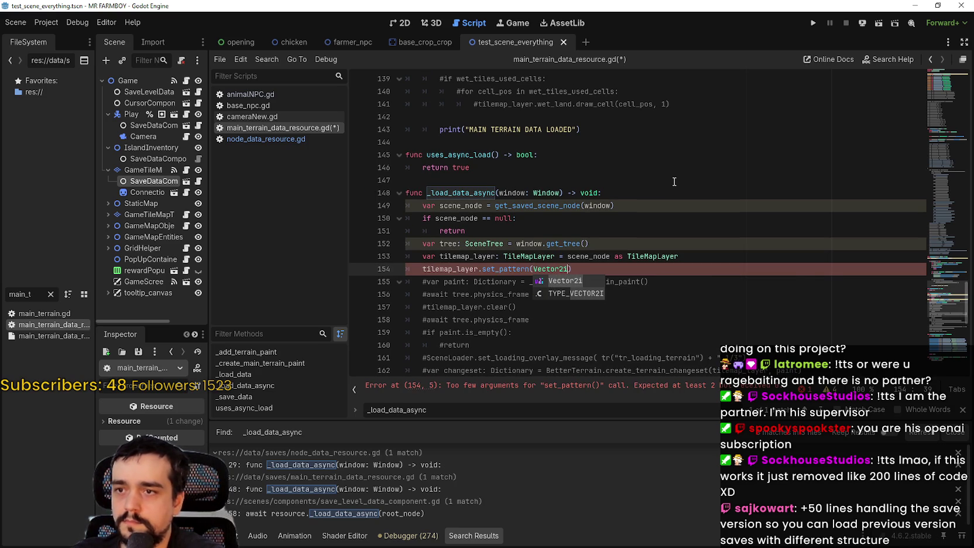
pyautogui.write('.ZERO')
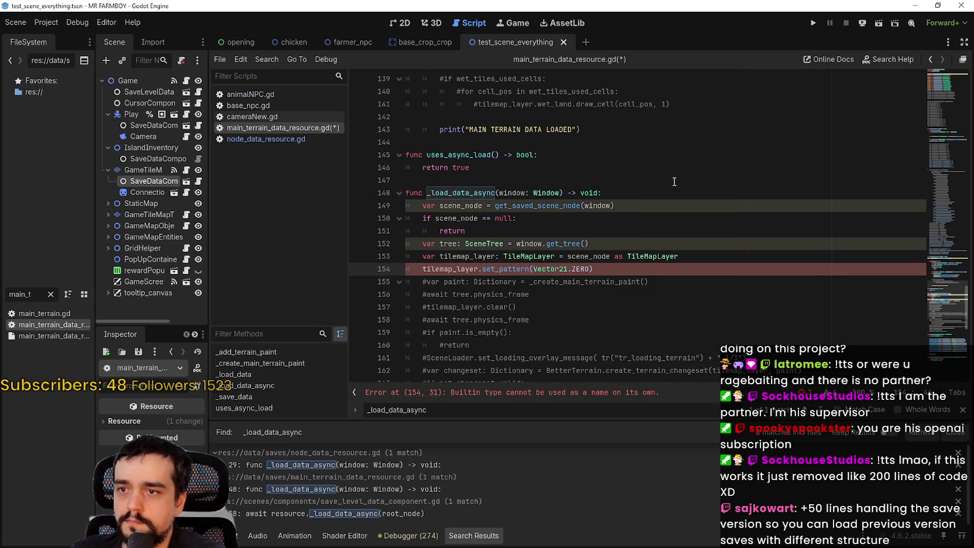
pyautogui.write(', ma')
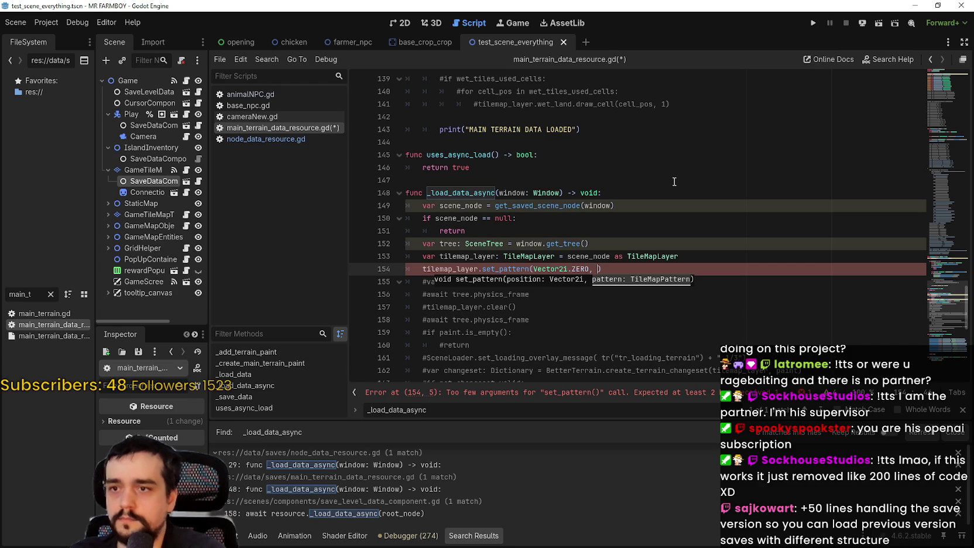
pyautogui.write('p_pat')
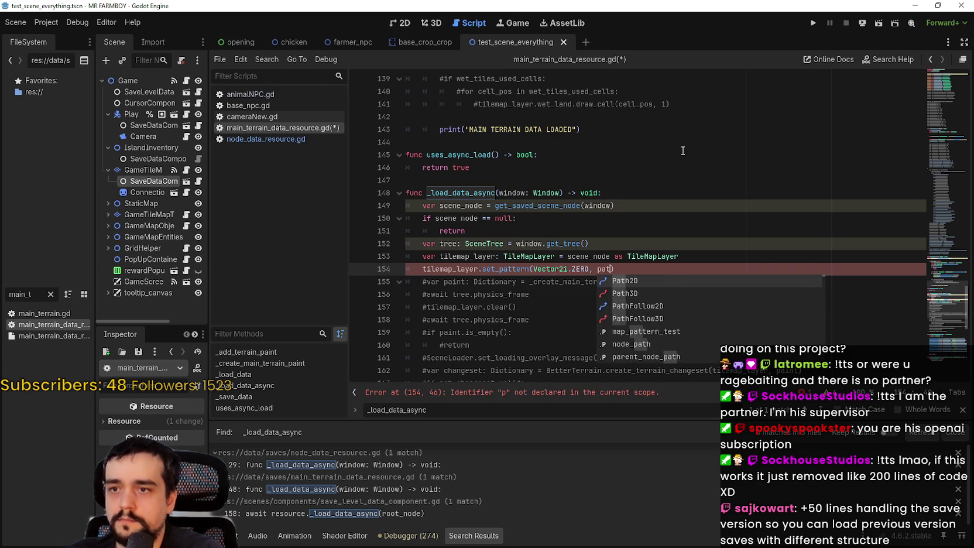
pyautogui.write('t')
pyautogui.press('Return')
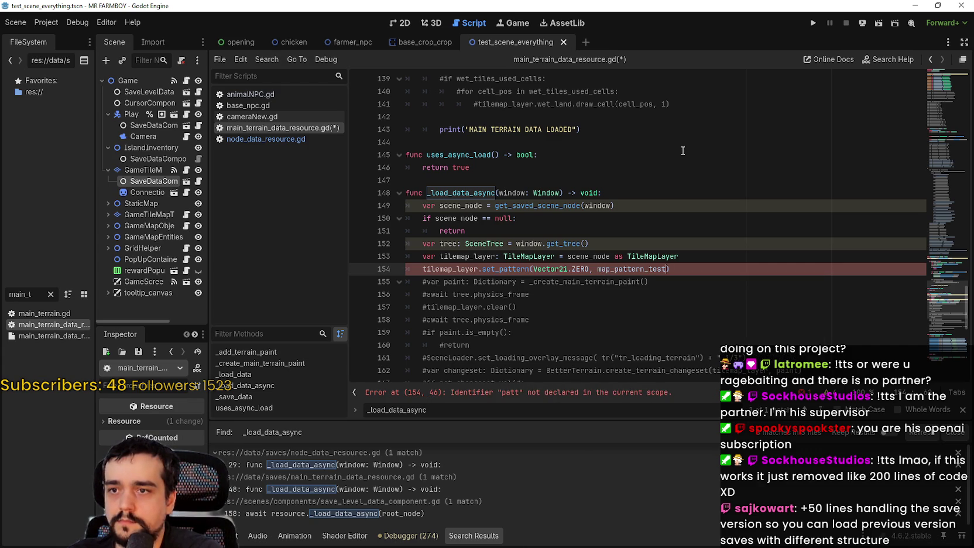
pyautogui.click(726, 282)
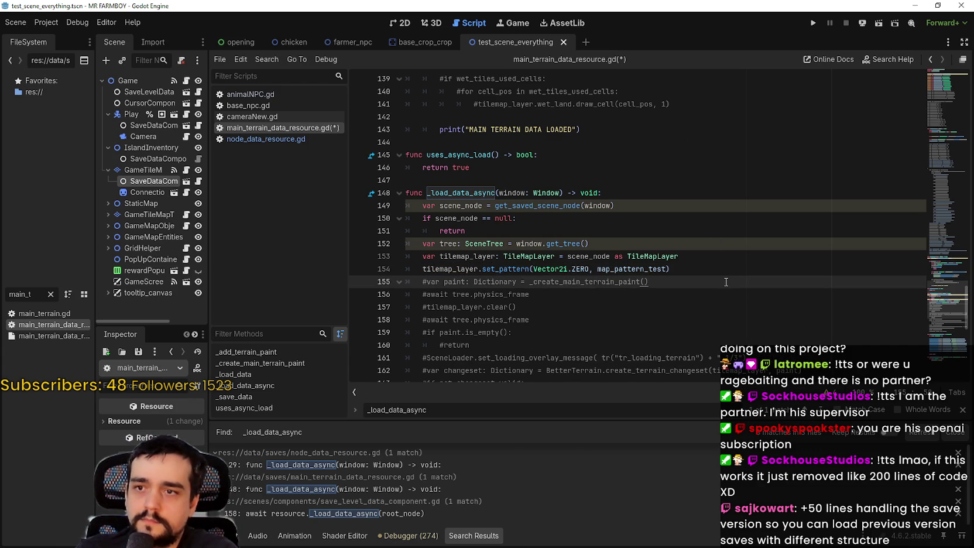
pyautogui.click(721, 275)
pyautogui.press('Return')
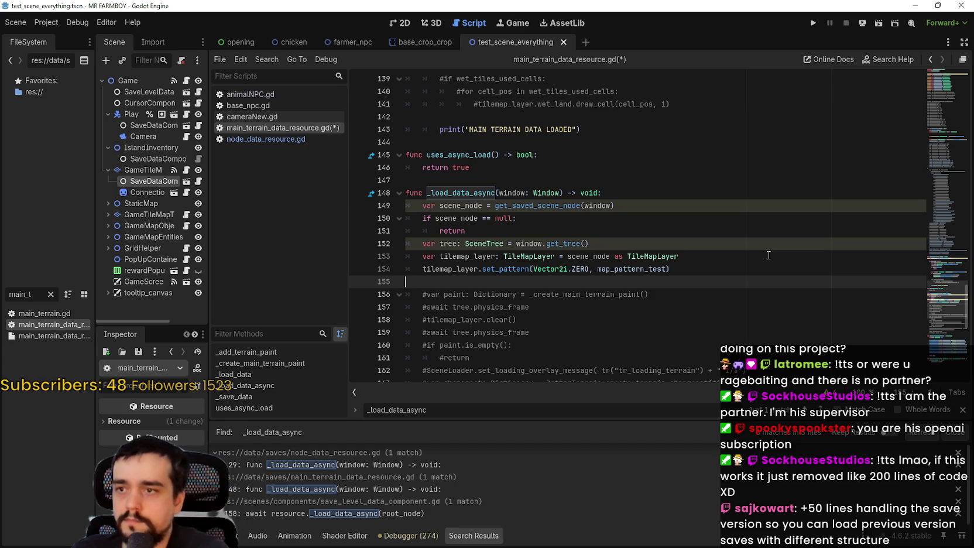
pyautogui.scroll(-4, 768, 255)
# - Copy the commented SceneLoader.set_loading_overlay_message call from line 162
pyautogui.click(609, 219)
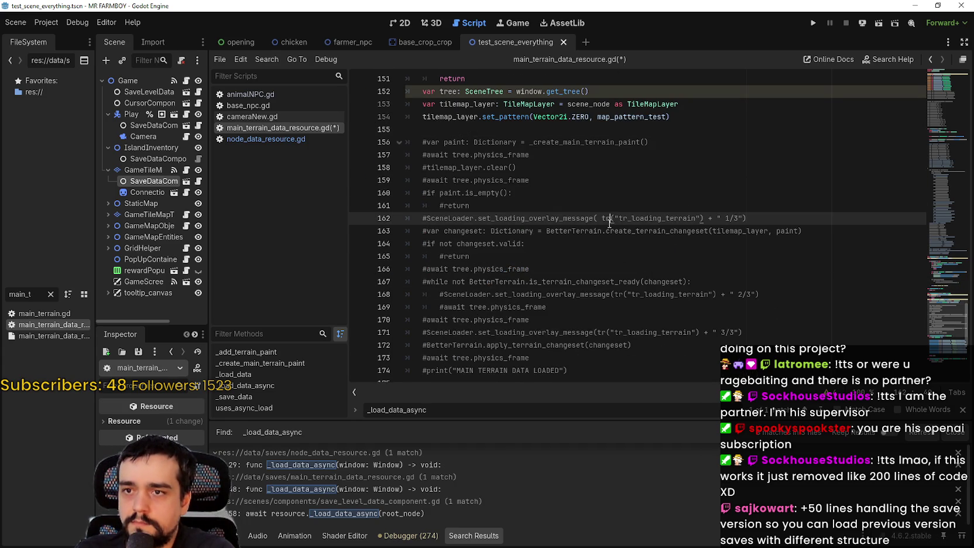
pyautogui.doubleClick(460, 219)
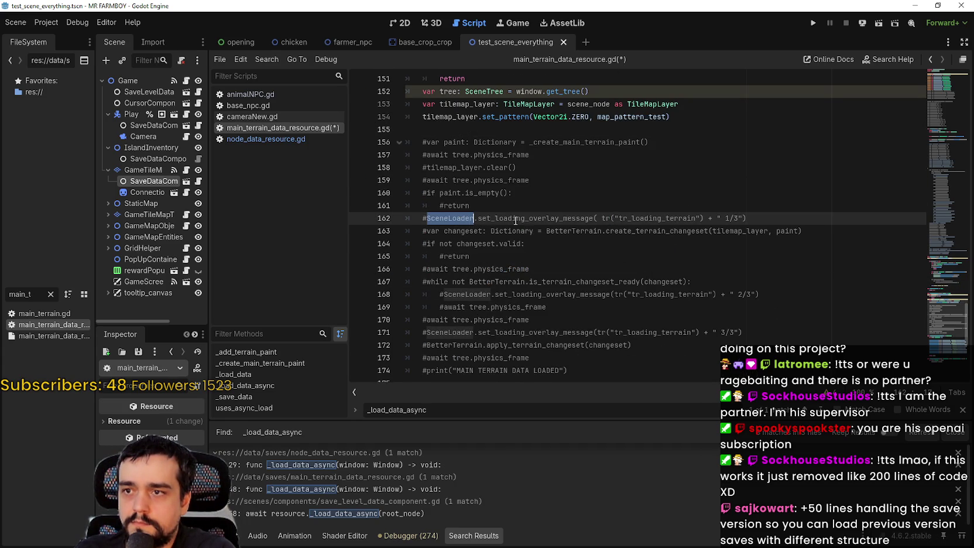
pyautogui.moveTo(490, 220); pyautogui.dragTo(543, 221)
pyautogui.scroll(-2, 584, 266)
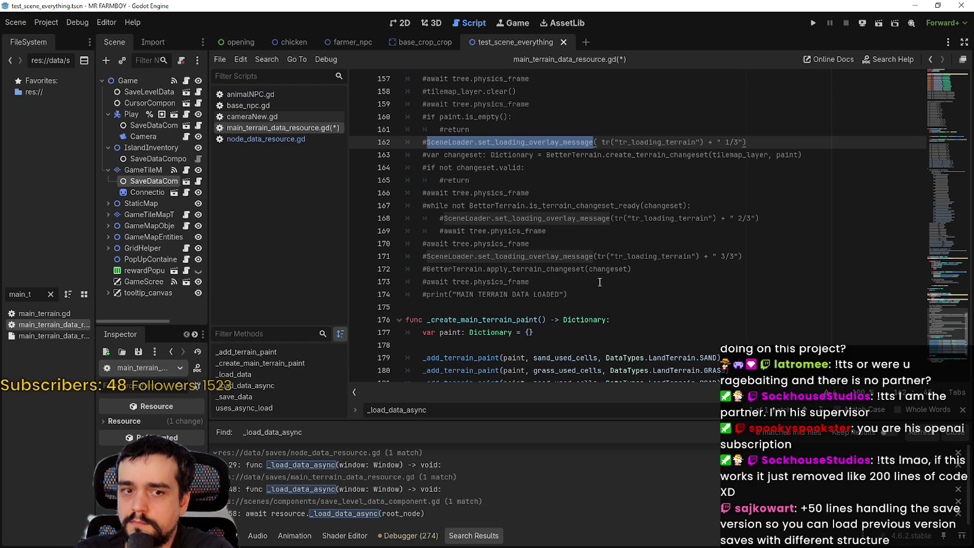
pyautogui.scroll(3, 735, 288)
pyautogui.moveTo(747, 235); pyautogui.dragTo(477, 235)
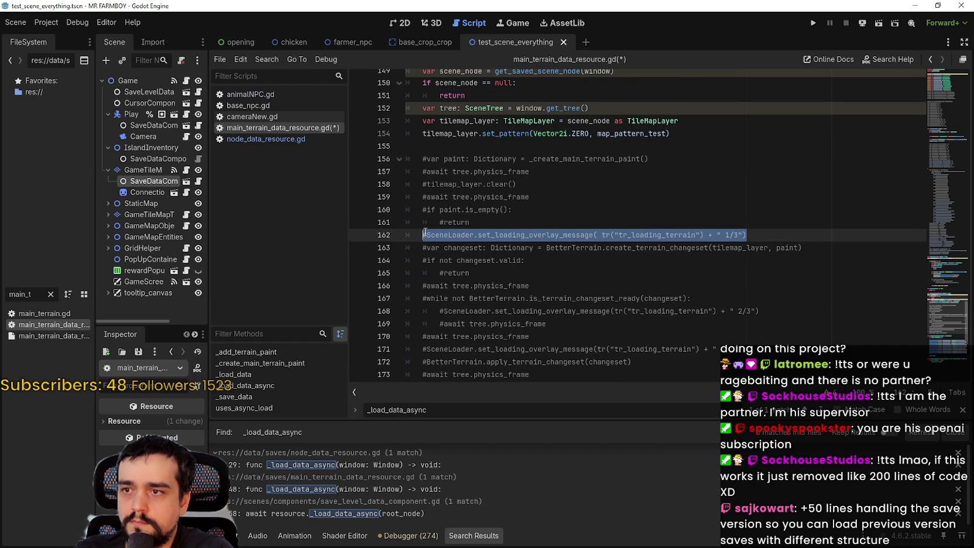
# - Paste the overlay message uncommented below set_pattern, change 1/3 to 3/3, and save
pyautogui.click(701, 133)
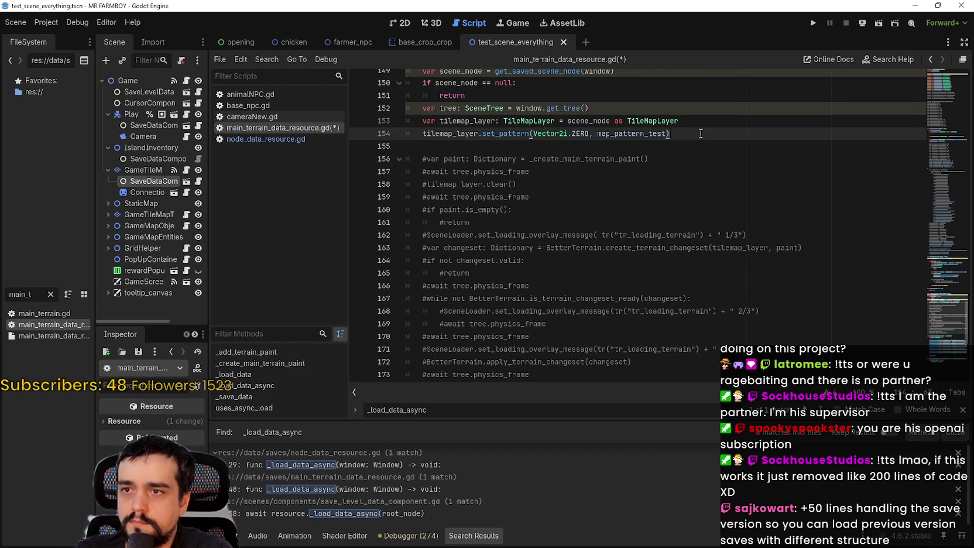
pyautogui.press('Return')
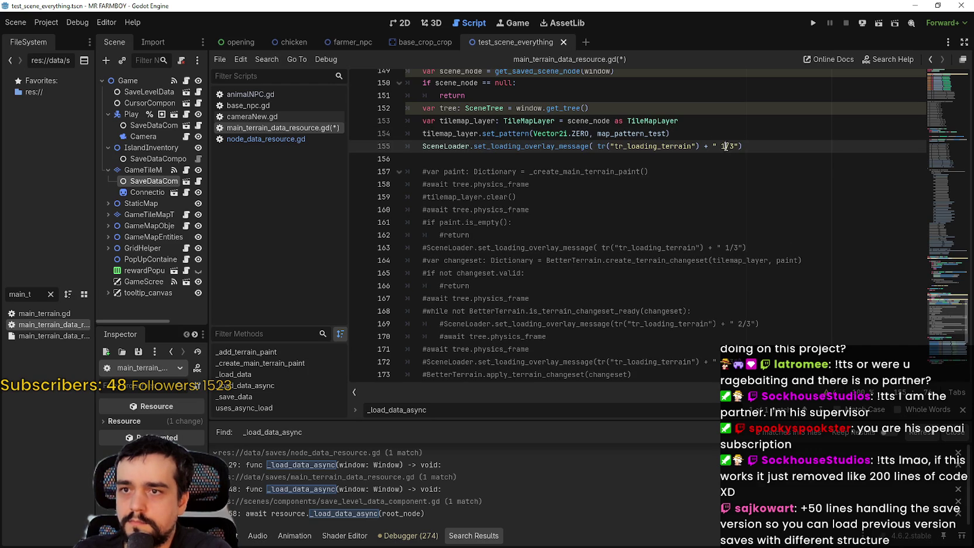
pyautogui.doubleClick(726, 146)
pyautogui.scroll(-5, 661, 223)
pyautogui.scroll(6, 655, 234)
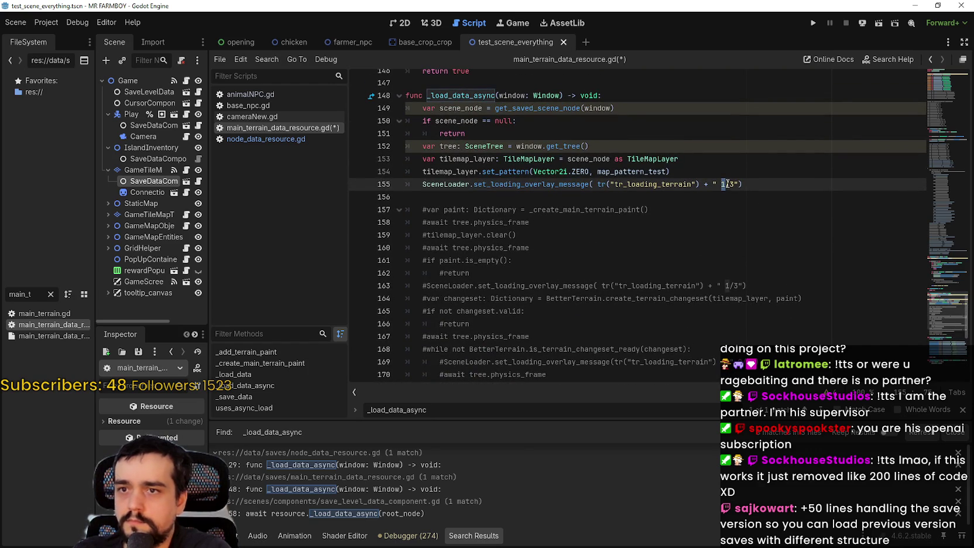
pyautogui.write('3')
pyautogui.hotkey('ctrl', 's')
# - Save the terrain script again after rechecking the set_pattern line
pyautogui.scroll(-5, 603, 201)
pyautogui.scroll(10, 603, 201)
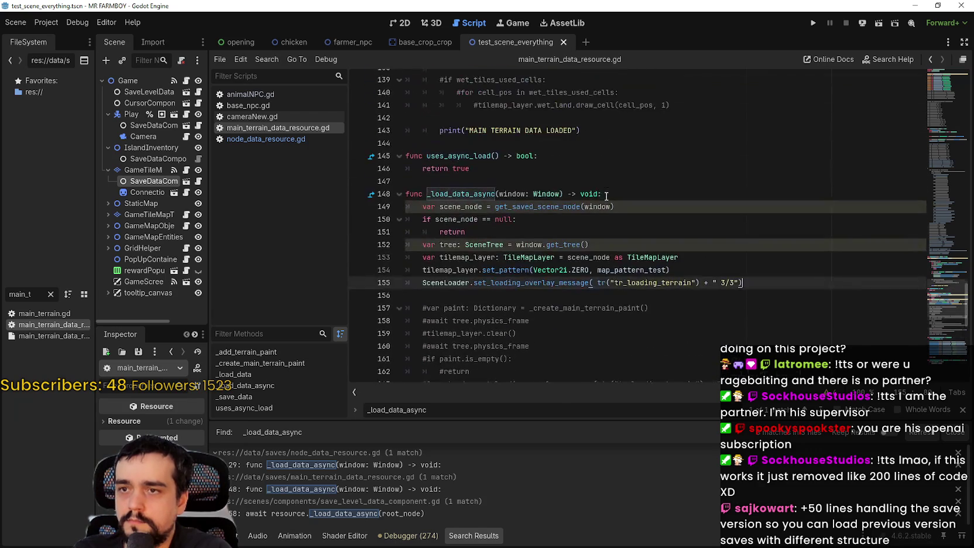
pyautogui.click(607, 293)
pyautogui.hotkey('ctrl', 's')
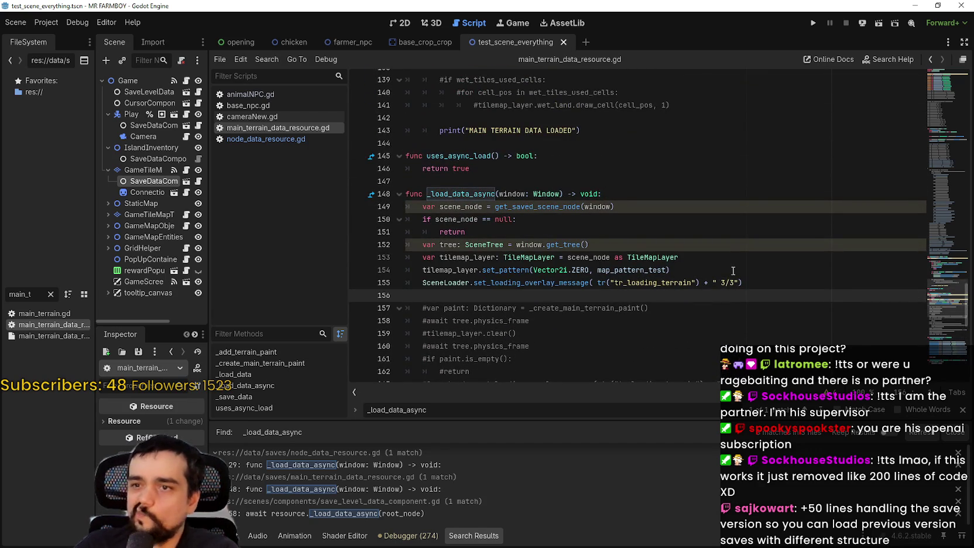
pyautogui.click(677, 271)
pyautogui.scroll(-2, 679, 279)
pyautogui.scroll(-7, 679, 279)
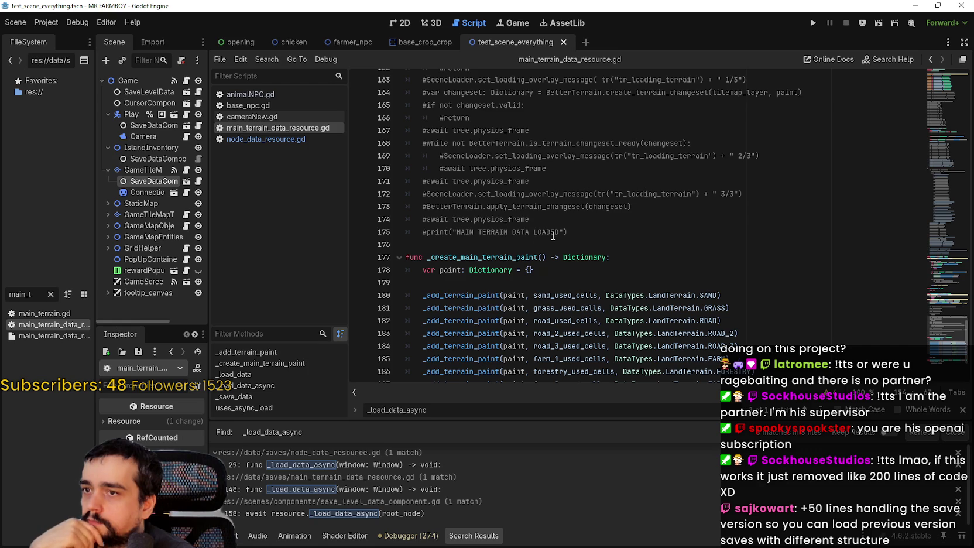
# - Review the commented changeset code, including is_terrain_changeset_ready, below the new lines
pyautogui.scroll(3, 609, 275)
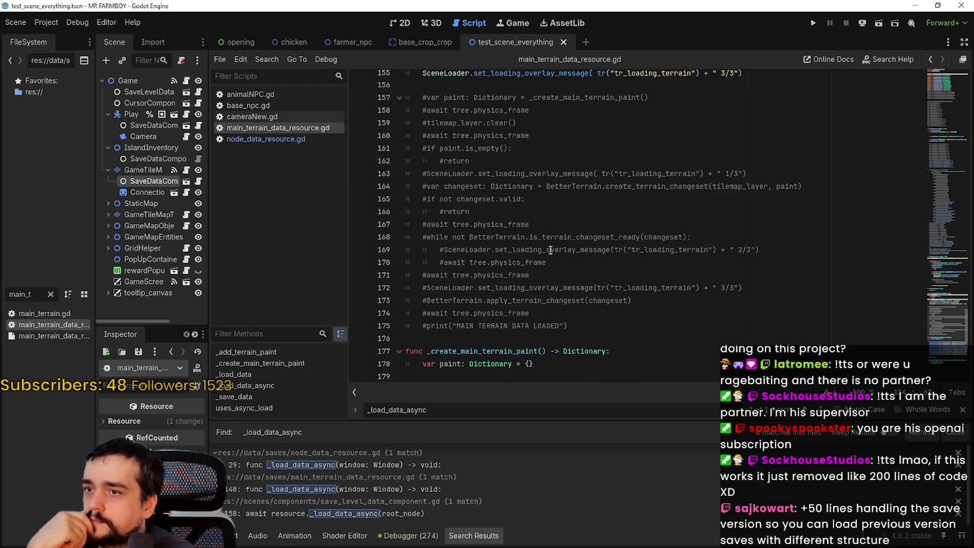
pyautogui.click(551, 251)
pyautogui.doubleClick(553, 237)
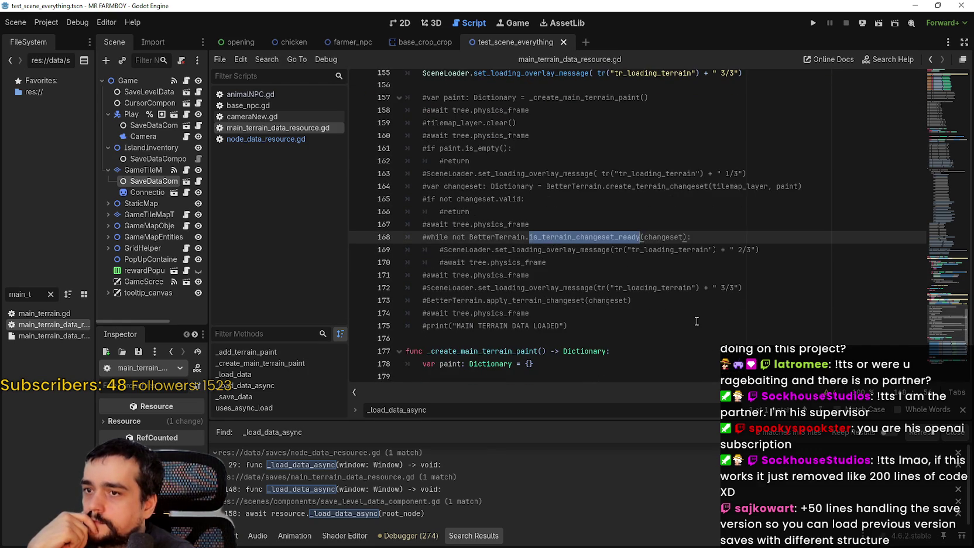
pyautogui.scroll(-3, 568, 197)
pyautogui.click(569, 197)
pyautogui.scroll(8, 639, 249)
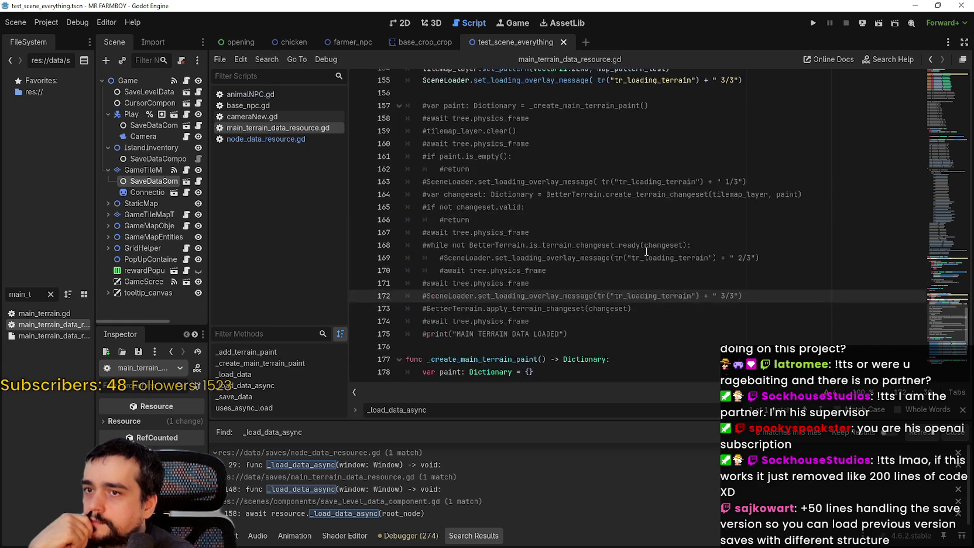
pyautogui.click(665, 214)
pyautogui.press('Down')
pyautogui.press('Down')
pyautogui.press('Down')
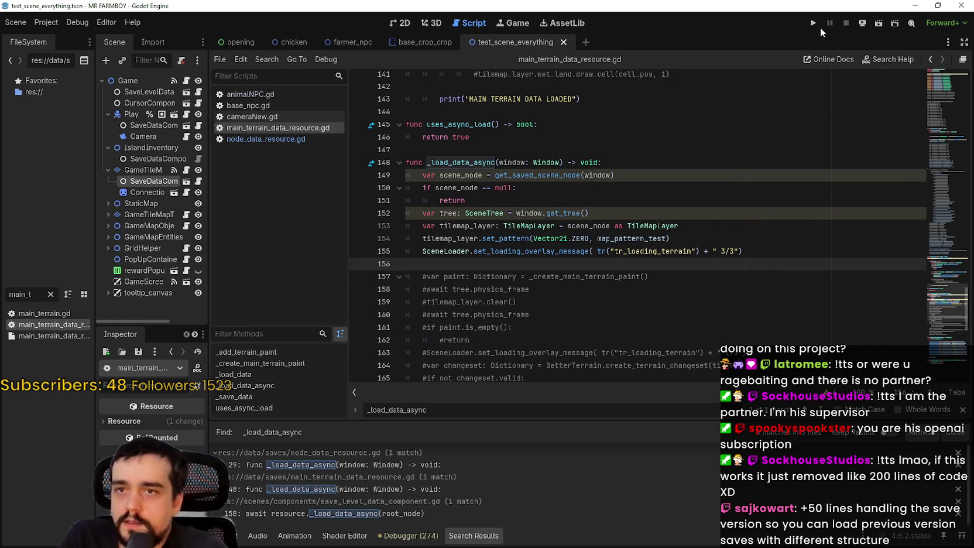
# - Run MR FARMBOY from the editor and load Save 8 from the save game list
pyautogui.click(814, 24)
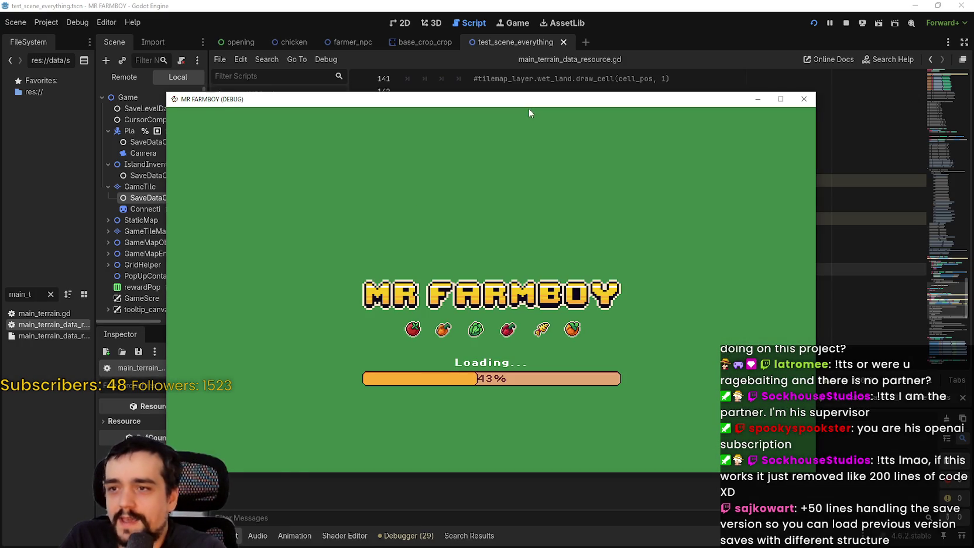
pyautogui.moveTo(525, 101)
pyautogui.mouseDown()
pyautogui.moveTo(557, 15)
pyautogui.moveTo(550, 25)
pyautogui.mouseUp()
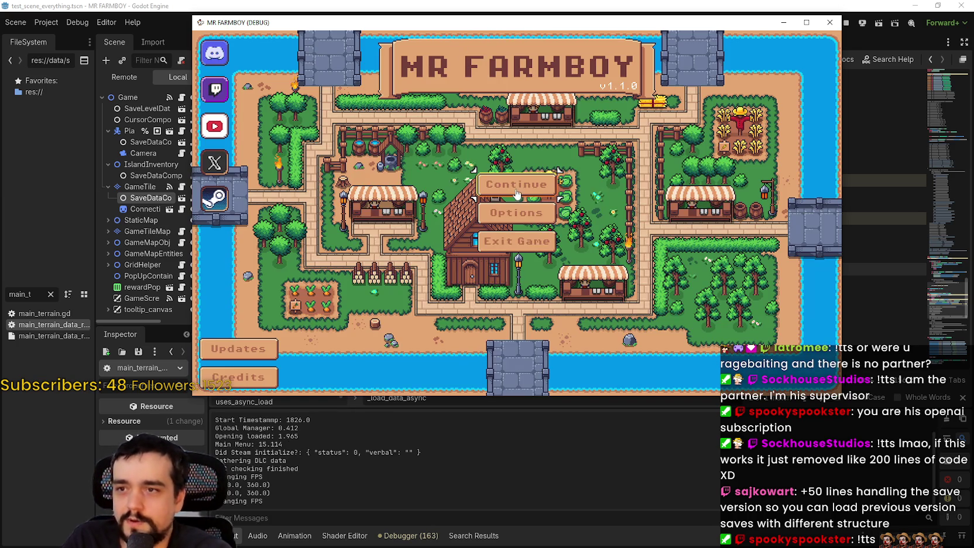
pyautogui.click(516, 190)
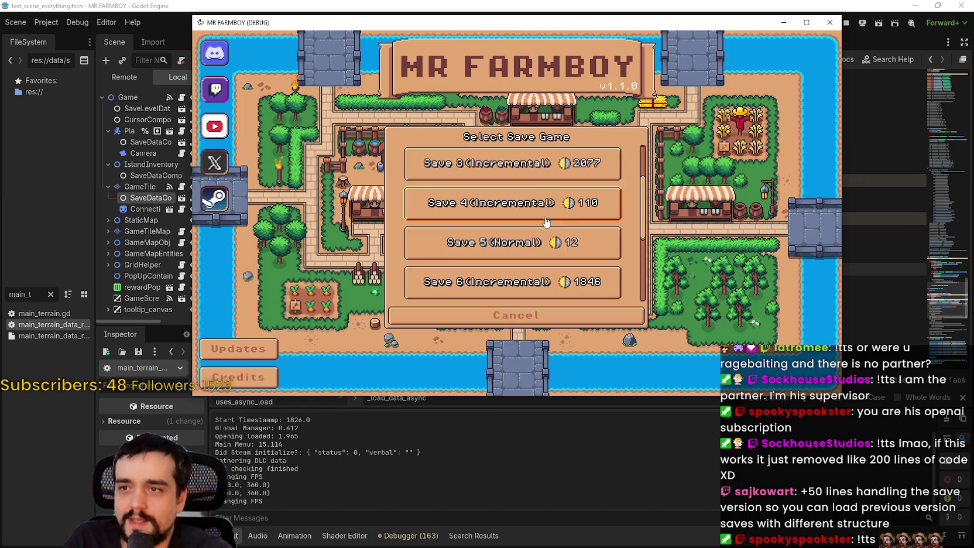
pyautogui.scroll(-2, 521, 233)
pyautogui.click(515, 240)
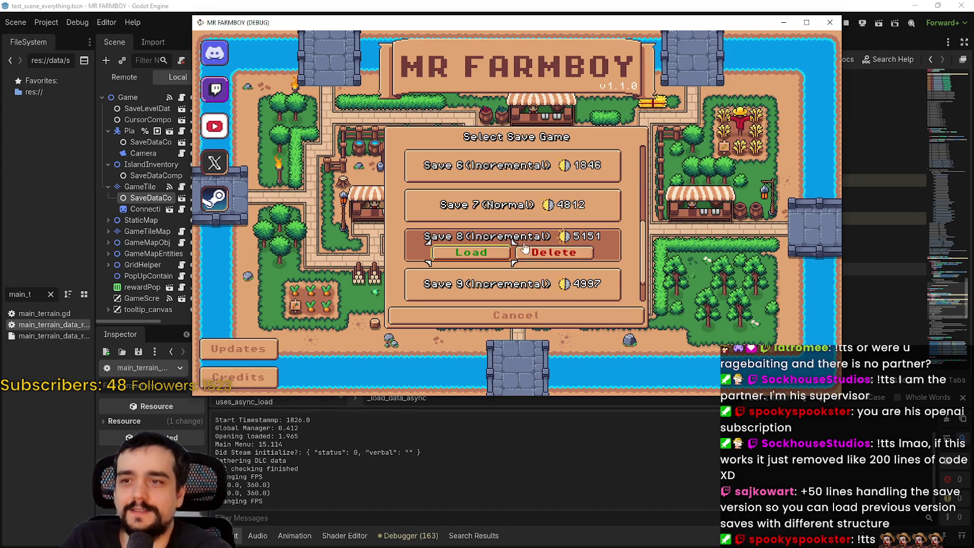
pyautogui.click(490, 256)
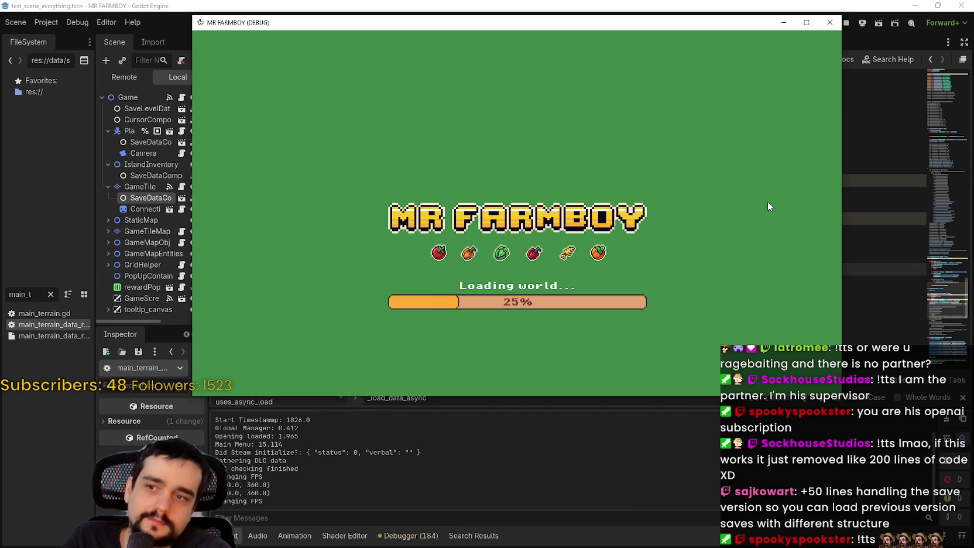
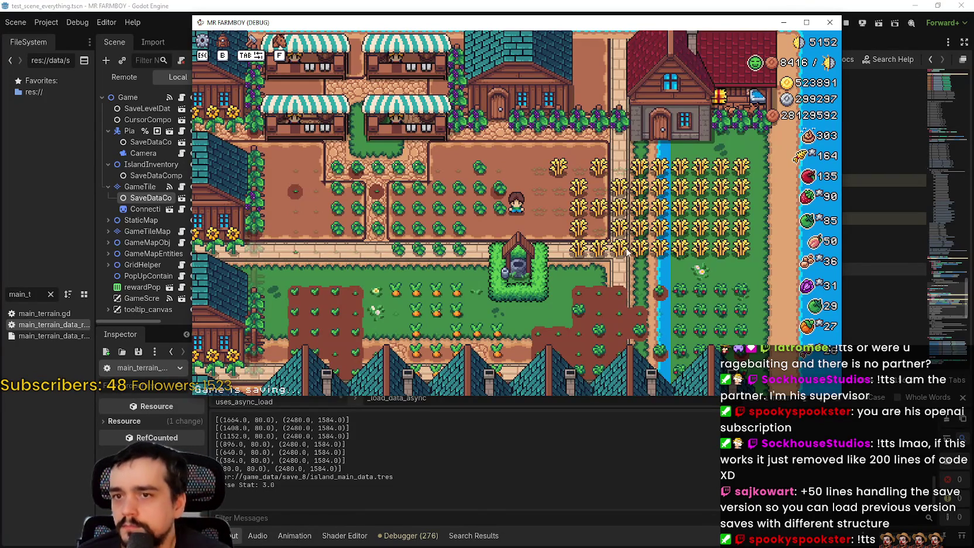
# - In the running game, walk the player down and left past the houses to the water's edge
pyautogui.scroll(-3, 571, 238)
pyautogui.scroll(4, 568, 236)
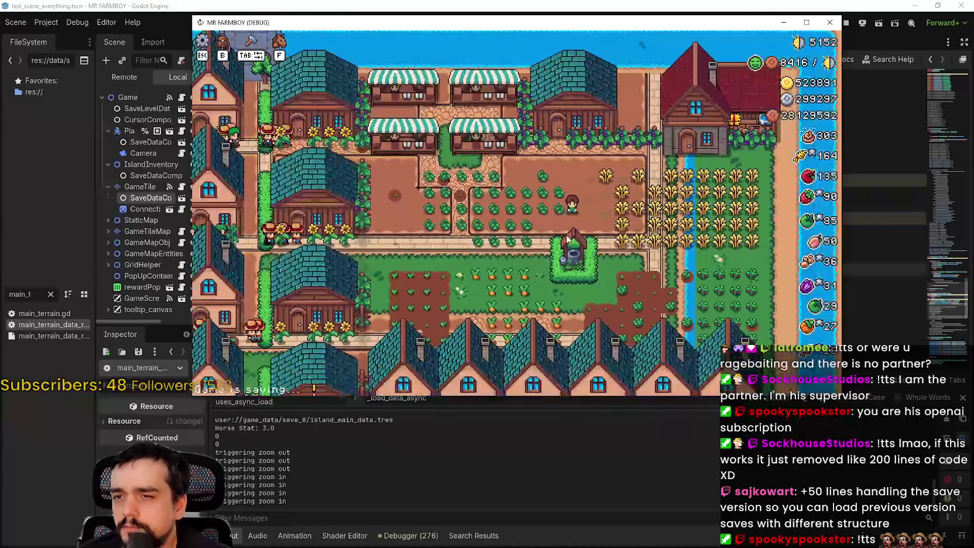
pyautogui.scroll(-3, 566, 238)
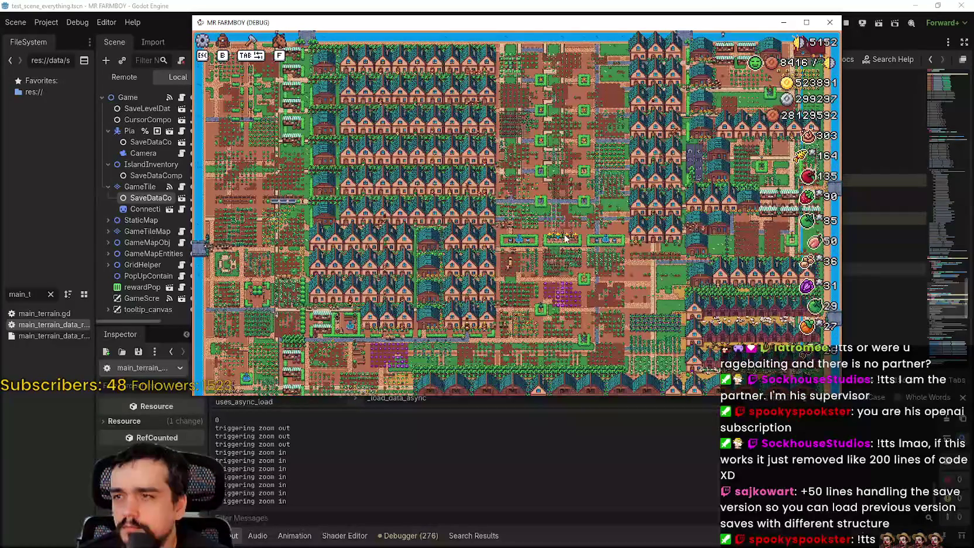
pyautogui.scroll(5, 613, 193)
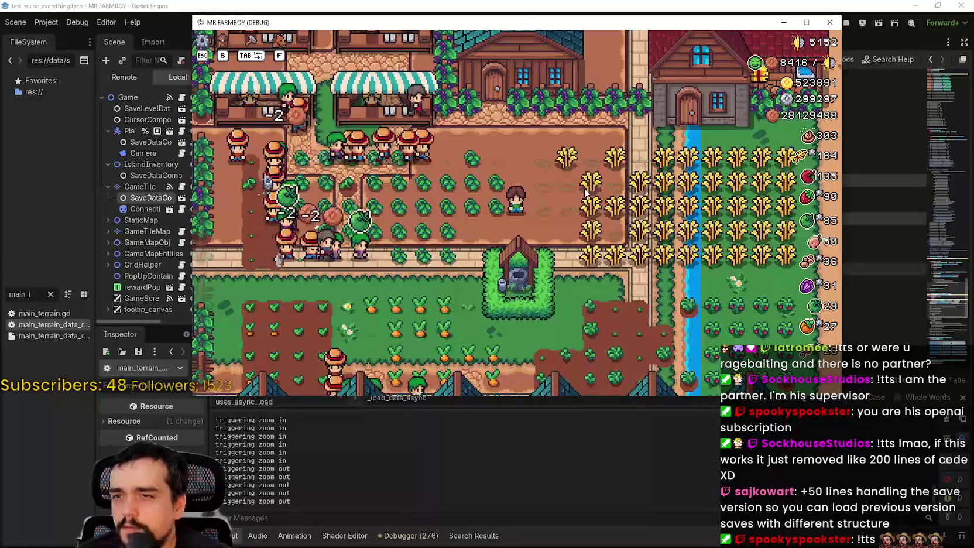
pyautogui.scroll(4, 586, 194)
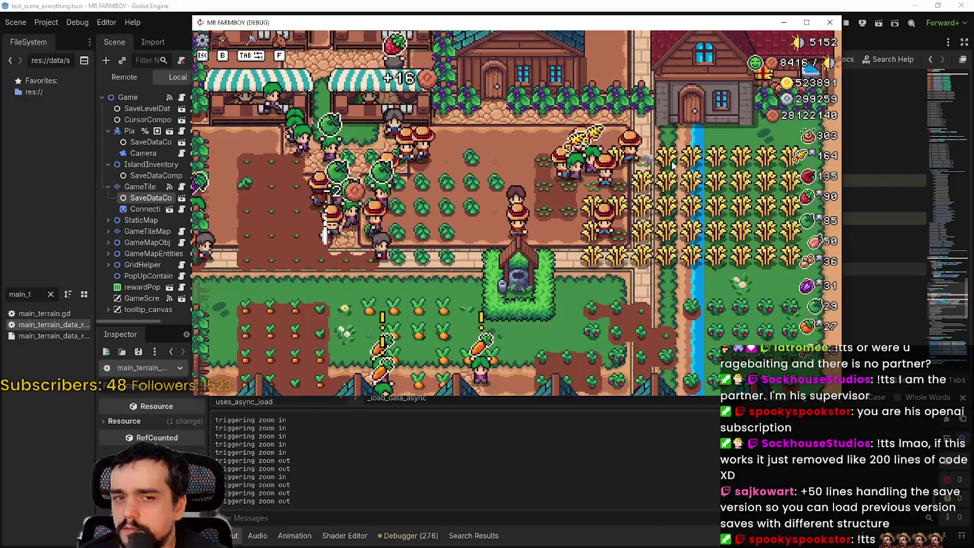
pyautogui.scroll(-4, 672, 165)
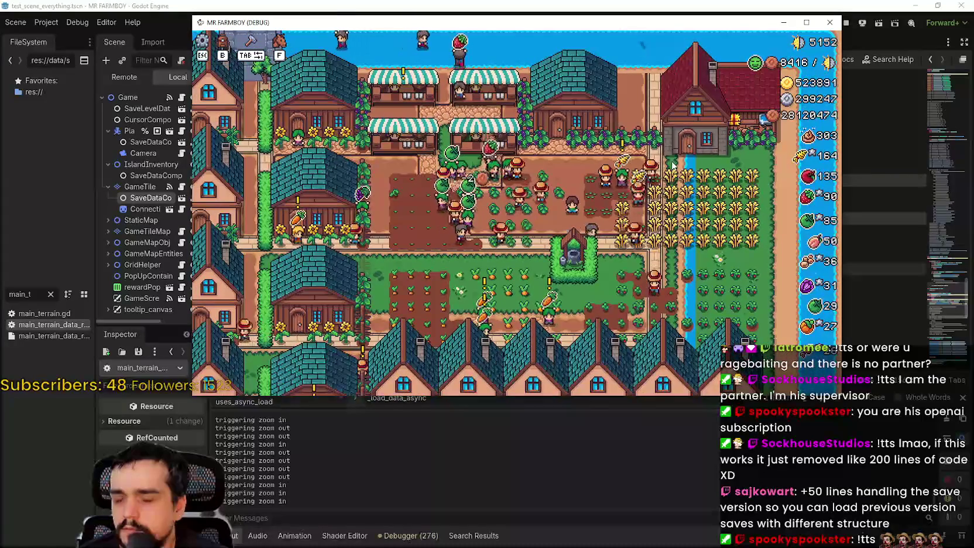
pyautogui.scroll(-2, 657, 142)
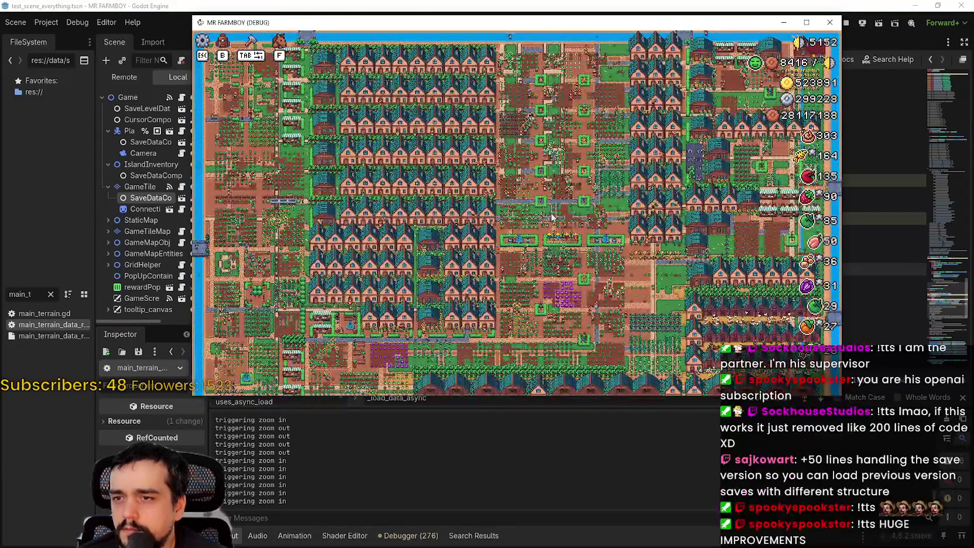
pyautogui.scroll(3, 555, 208)
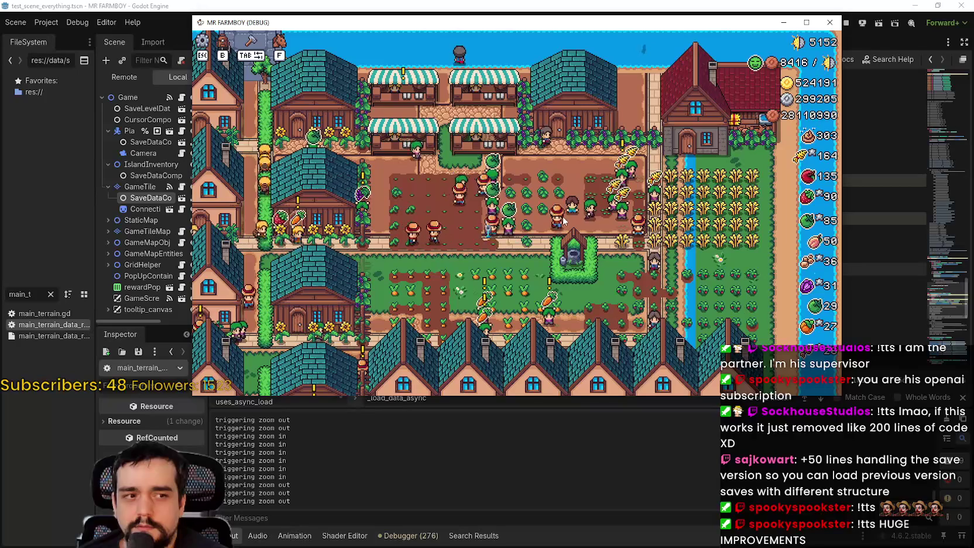
pyautogui.press('s')
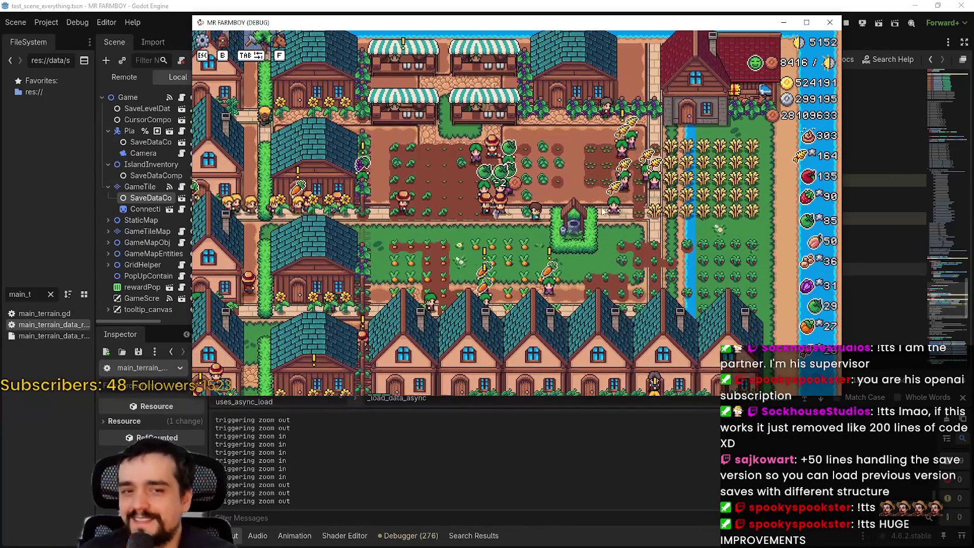
pyautogui.scroll(-1, 615, 199)
pyautogui.scroll(2, 591, 208)
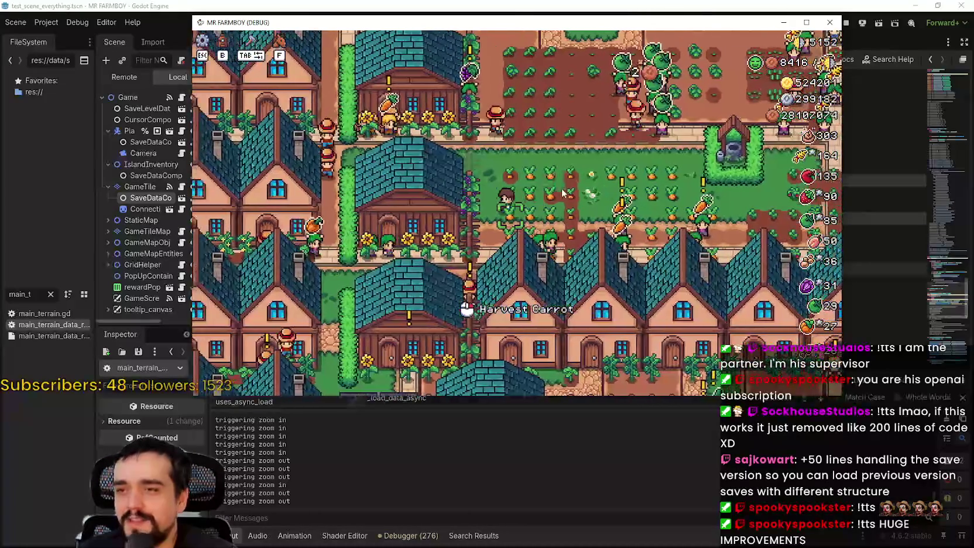
pyautogui.press('a')
pyautogui.press('s')
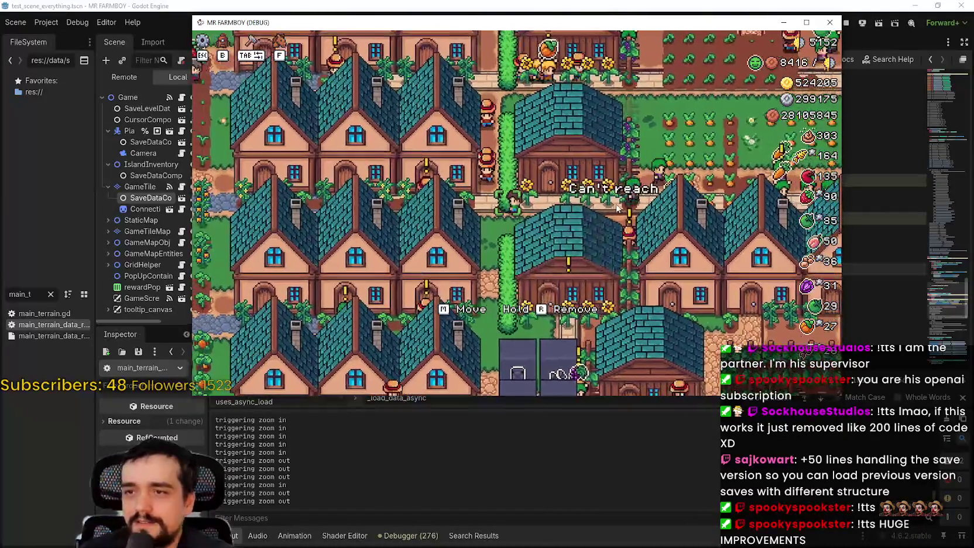
pyautogui.press('a')
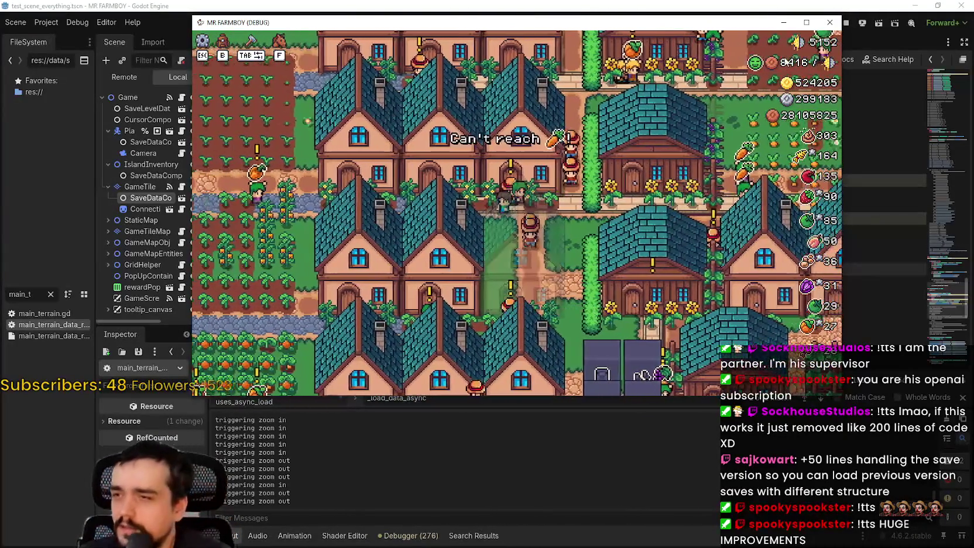
pyautogui.press('a')
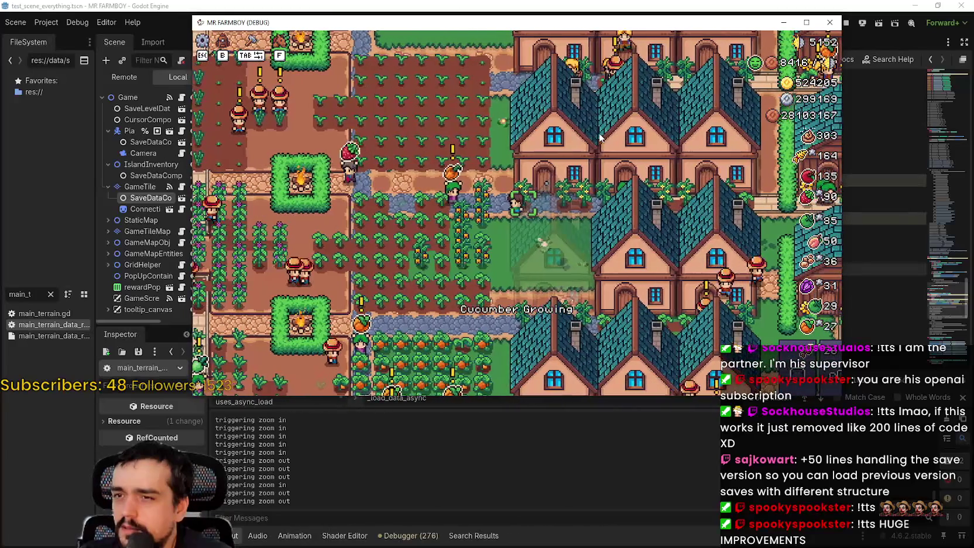
pyautogui.press('w')
pyautogui.press('a')
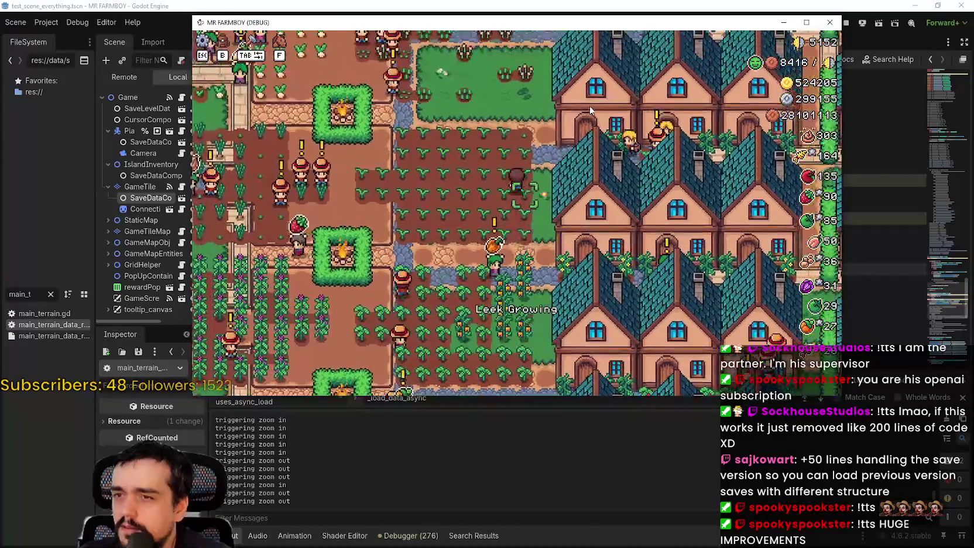
pyautogui.press('w')
pyautogui.press('a')
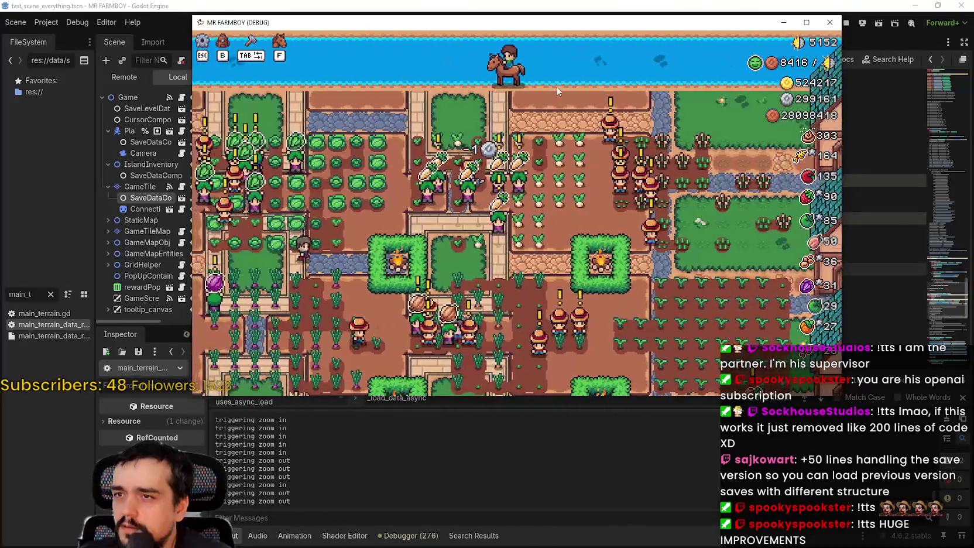
# - Ride across the farm along the shoreline, past the market stalls and barns, back to the houses
pyautogui.press('s')
pyautogui.scroll(-1, 582, 83)
pyautogui.press('a')
pyautogui.scroll(1, 581, 83)
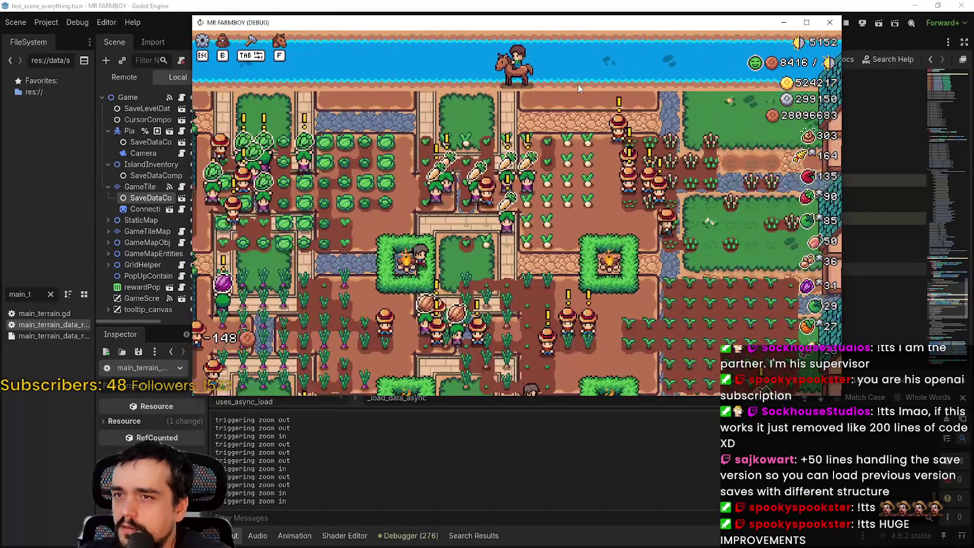
pyautogui.press('a')
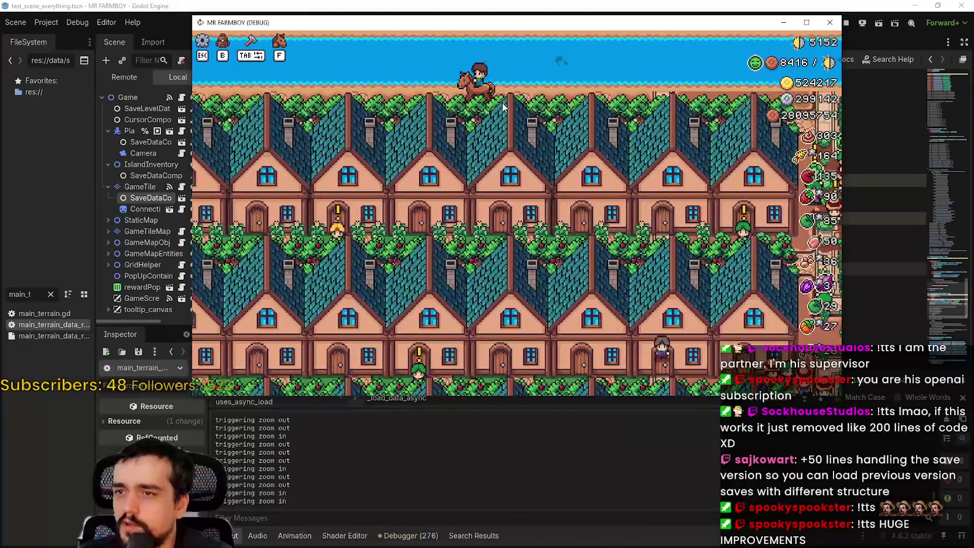
pyautogui.press('a')
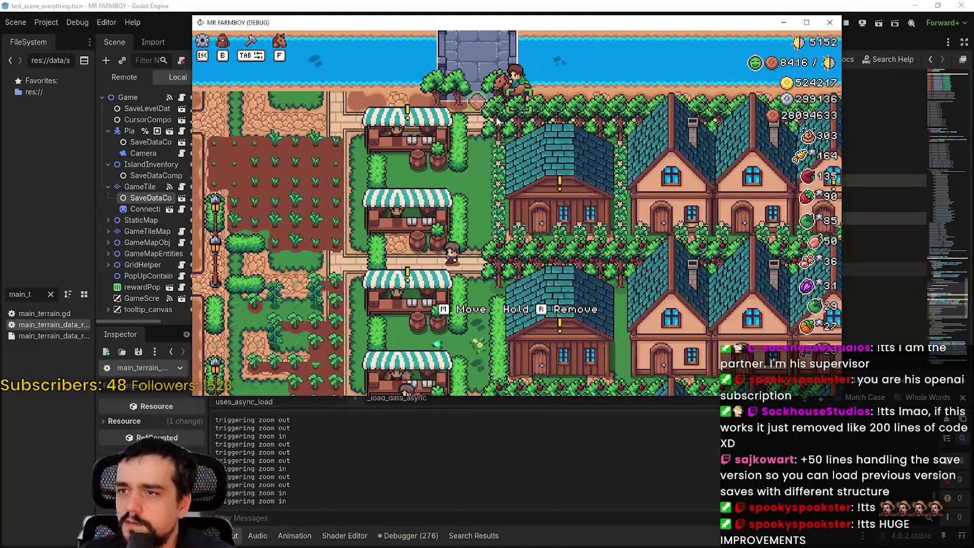
pyautogui.press('s')
pyautogui.scroll(1, 386, 61)
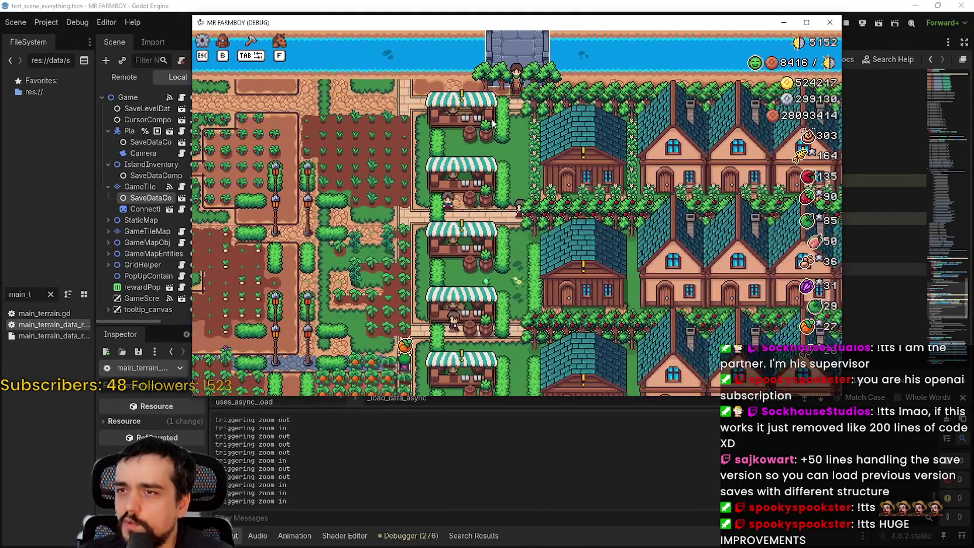
pyautogui.press('a')
pyautogui.press('w')
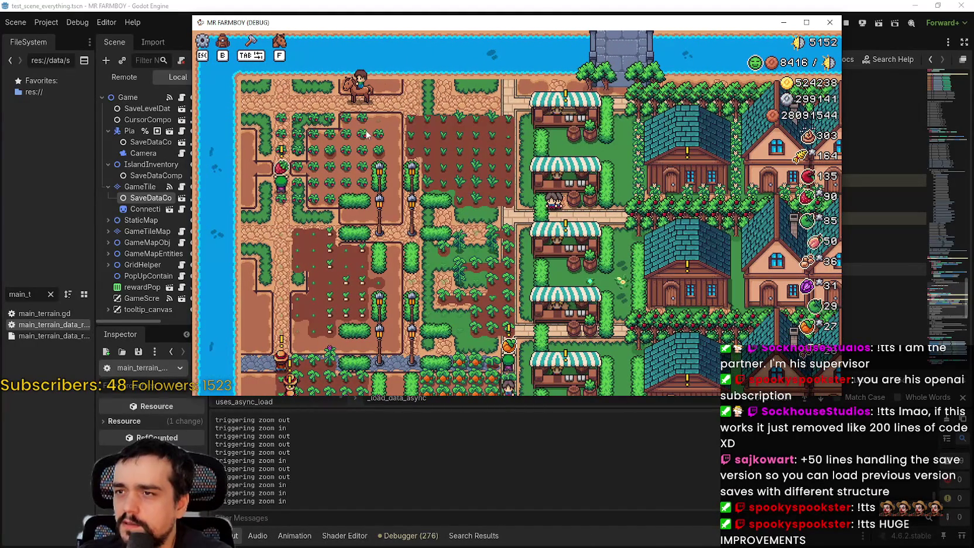
pyautogui.scroll(-1, 330, 91)
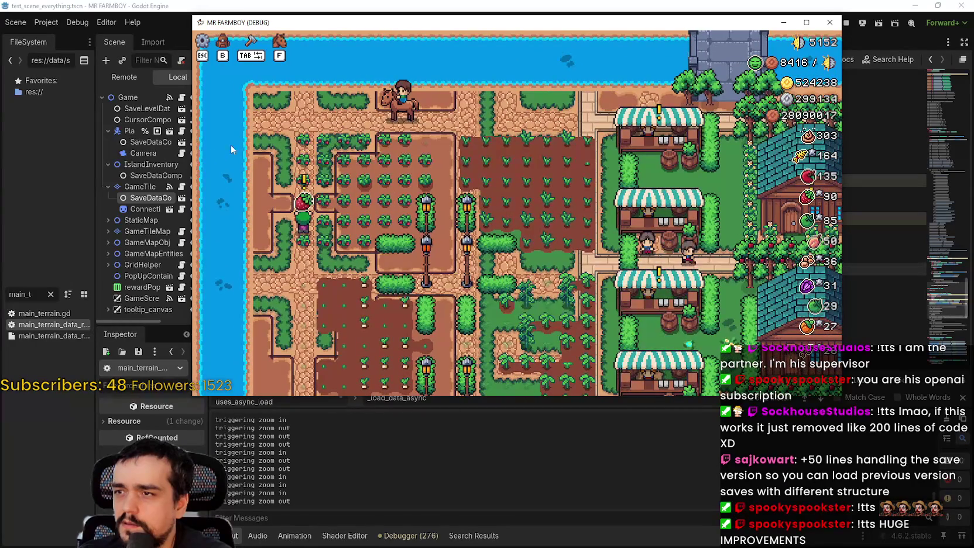
pyautogui.press('d')
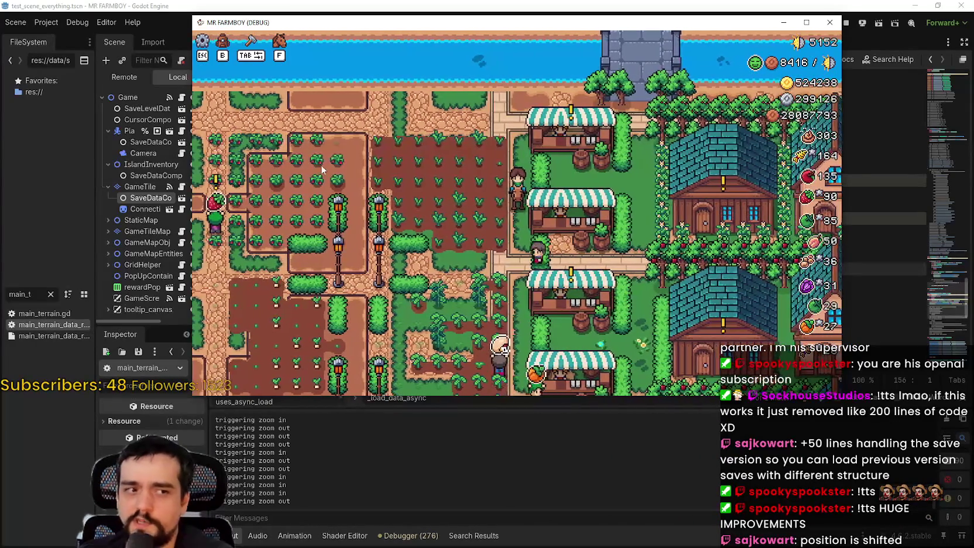
pyautogui.scroll(-2, 321, 164)
pyautogui.scroll(3, 322, 167)
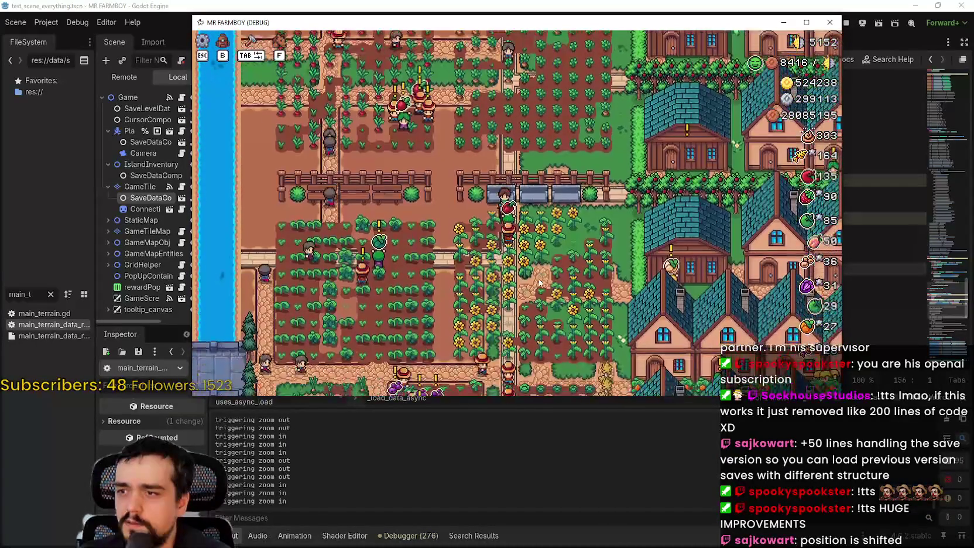
pyautogui.press('s')
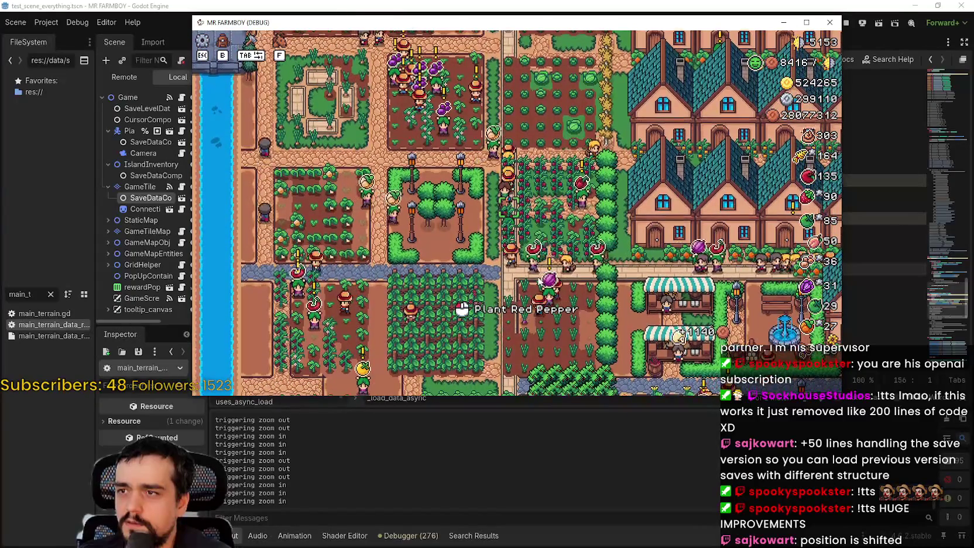
pyautogui.press('s')
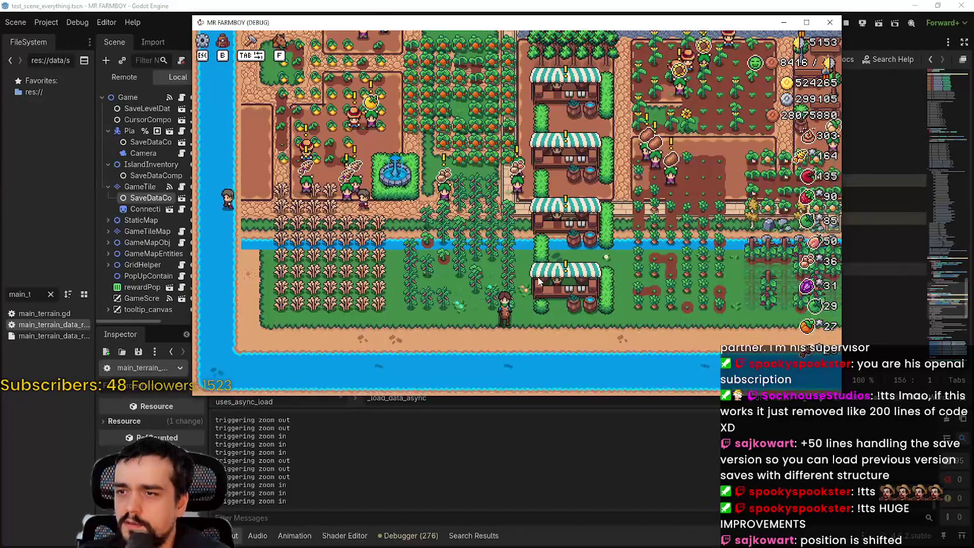
pyautogui.press('d')
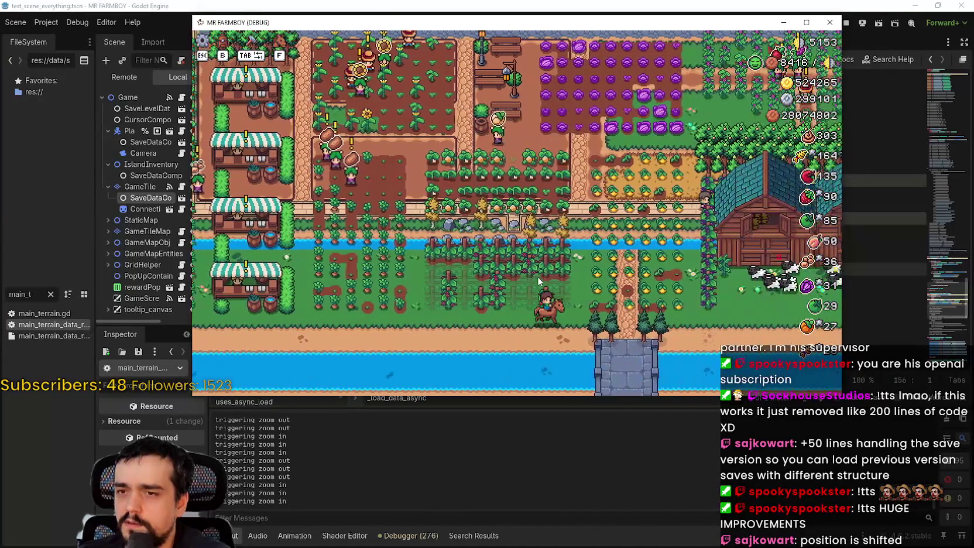
pyautogui.press('d')
pyautogui.press('d')
pyautogui.press('d')
pyautogui.press('w')
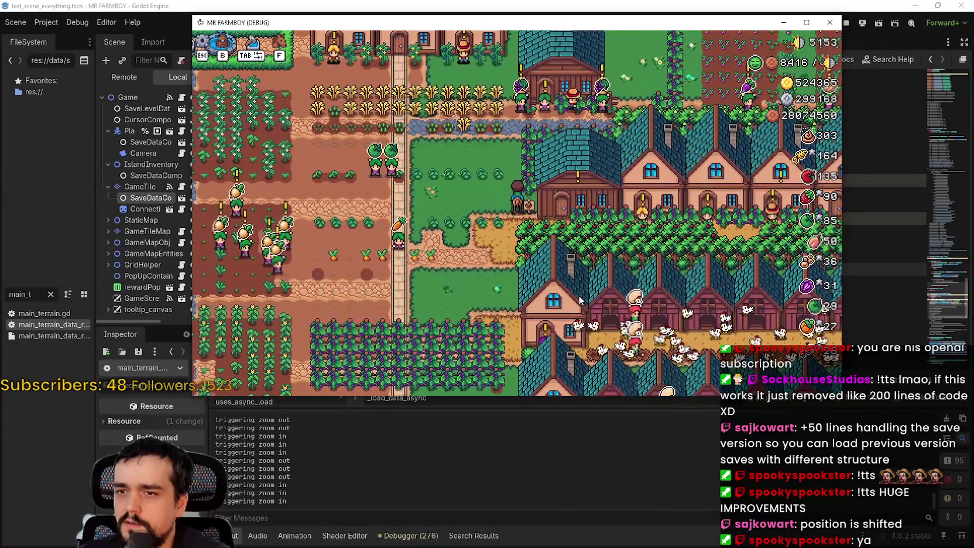
pyautogui.scroll(-3, 580, 300)
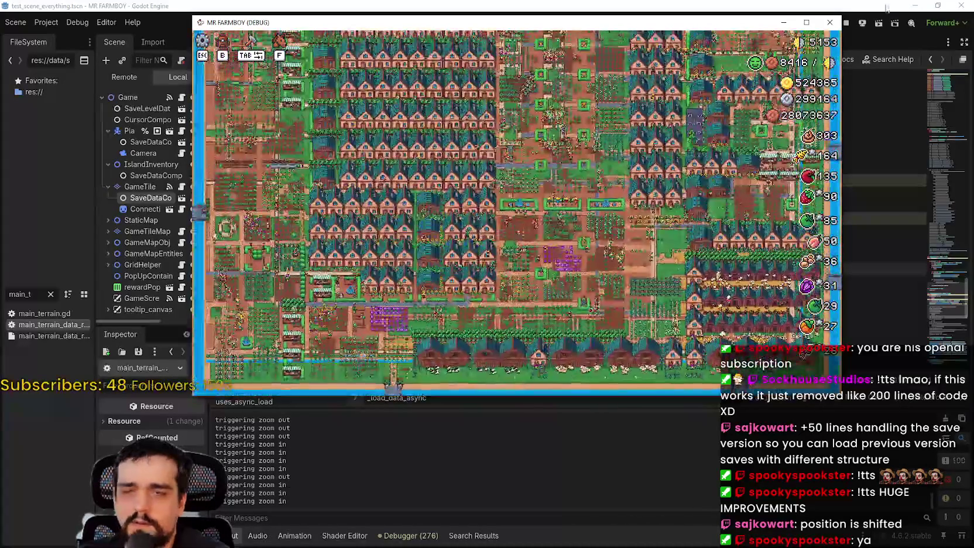
# - Stop the game and select Vector2i.ZERO on line 154 to replace it with an offset
pyautogui.click(870, 19)
pyautogui.click(846, 22)
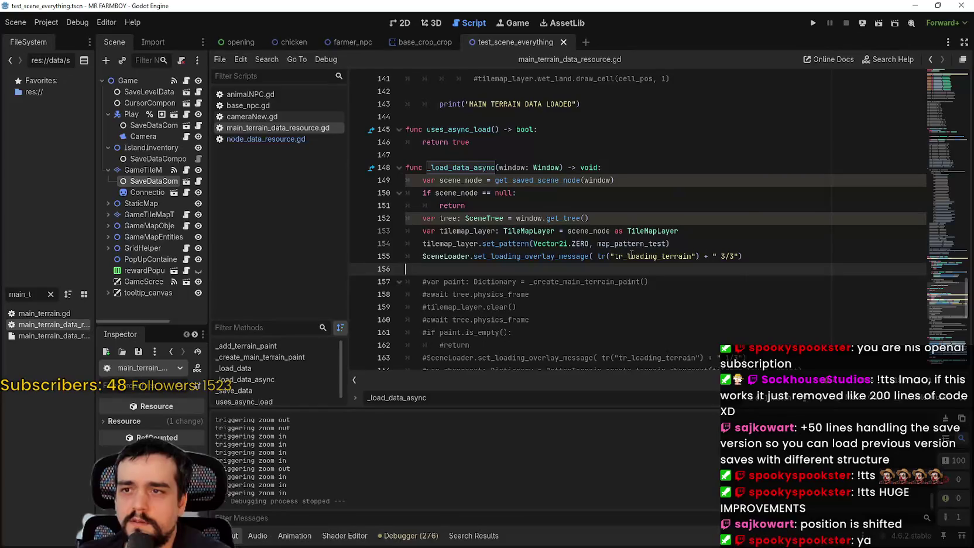
pyautogui.doubleClick(578, 244)
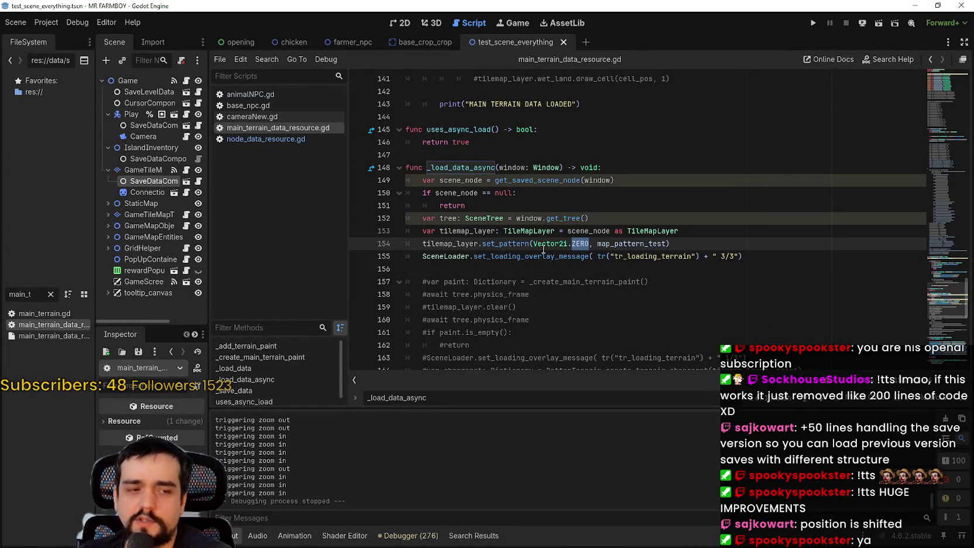
pyautogui.moveTo(544, 249)
pyautogui.write('(')
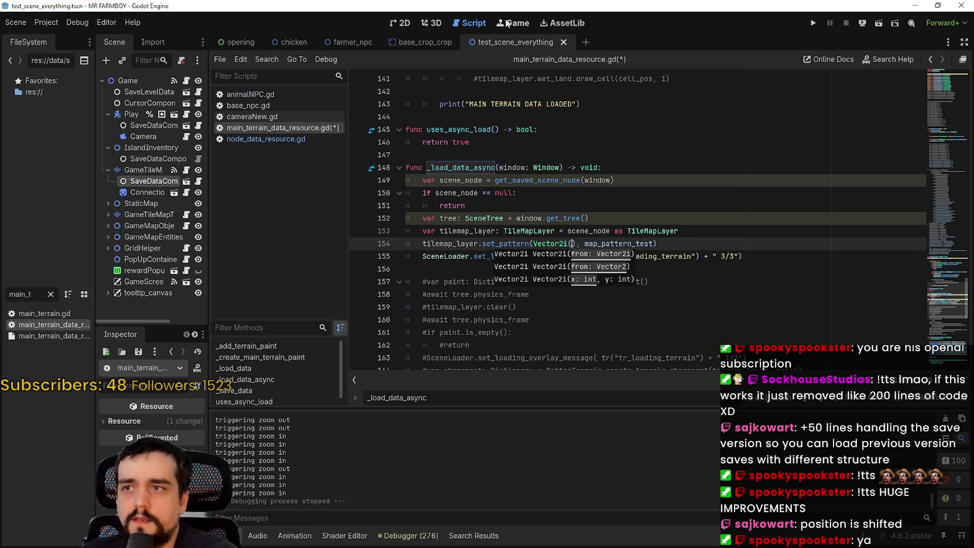
pyautogui.click(409, 25)
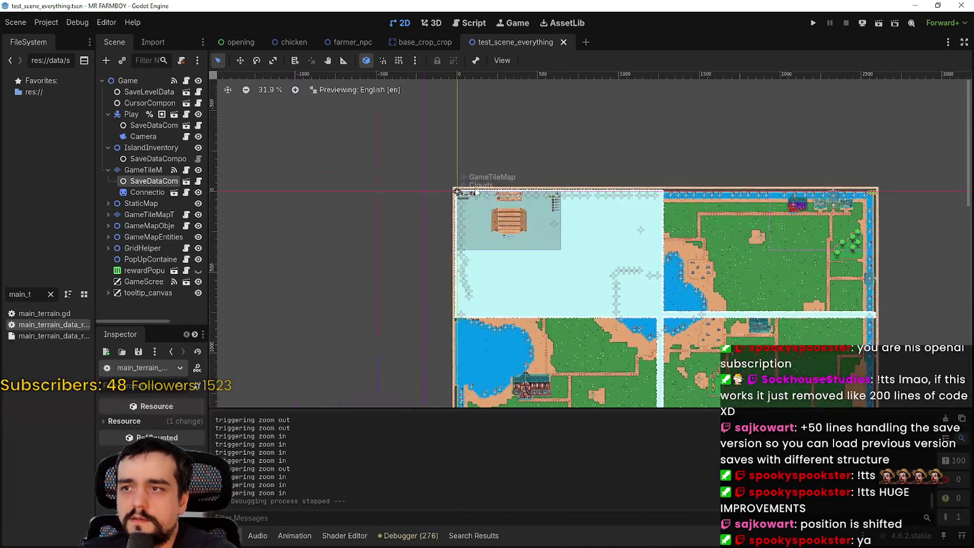
# - Filter the FileSystem for 'th' and open the Third_Map.tscn scene
pyautogui.scroll(8, 460, 199)
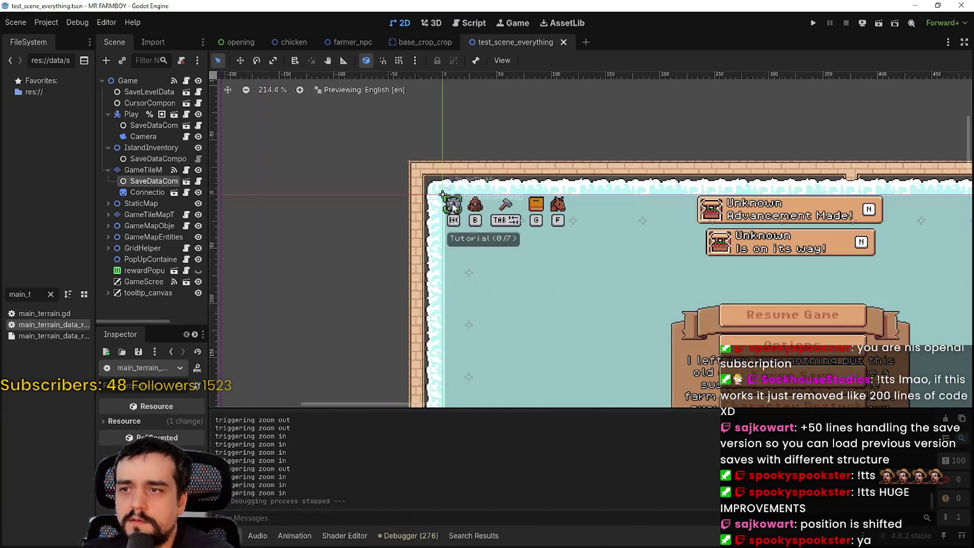
pyautogui.scroll(-1, 258, 163)
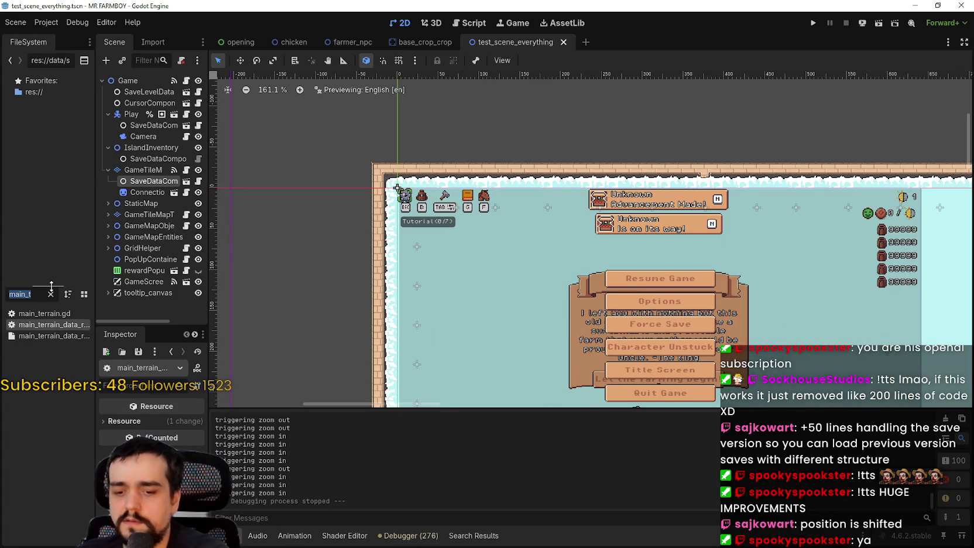
pyautogui.write('third')
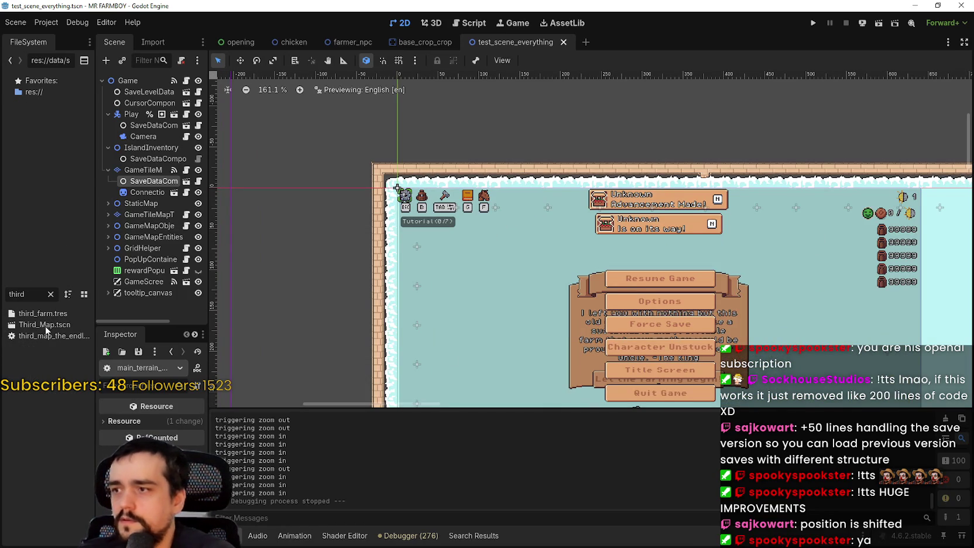
pyautogui.doubleClick(47, 324)
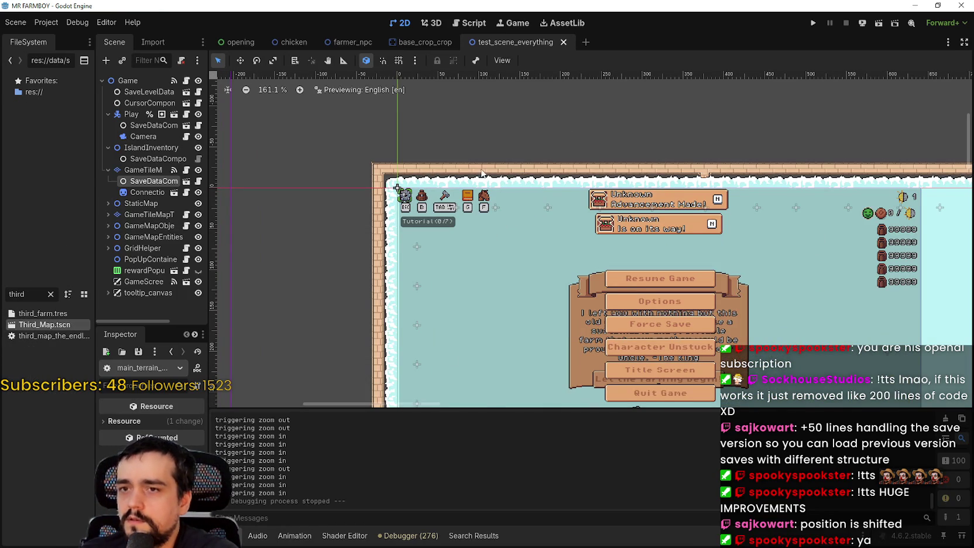
# - Collapse the Buildings and fish nodes and widen the scene tree so names show fully
pyautogui.scroll(5, 511, 228)
pyautogui.scroll(-5, 511, 226)
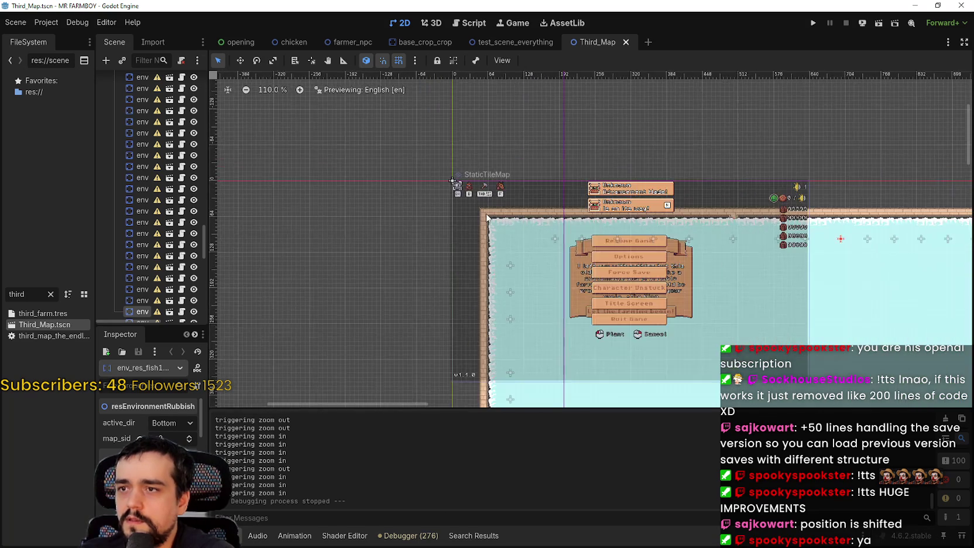
pyautogui.scroll(-2, 507, 234)
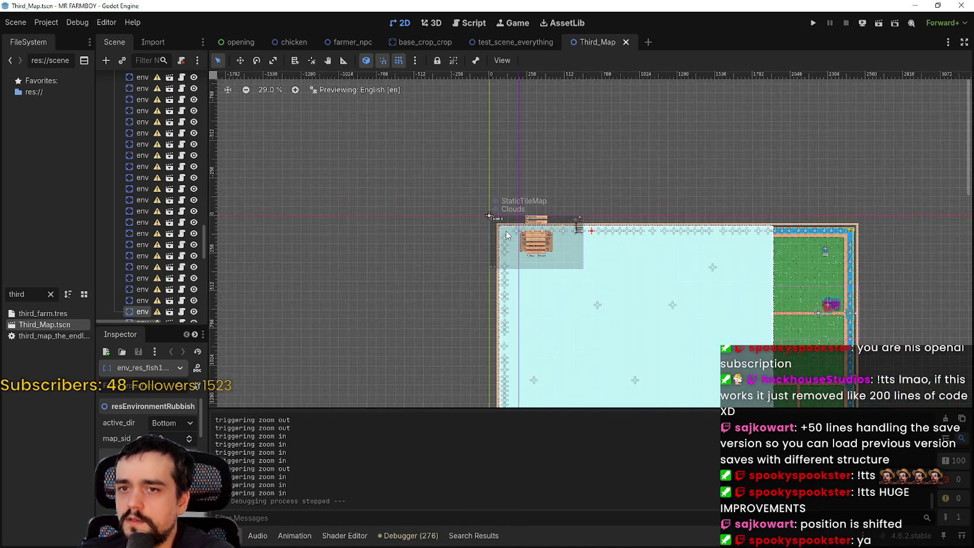
pyautogui.scroll(2, 778, 256)
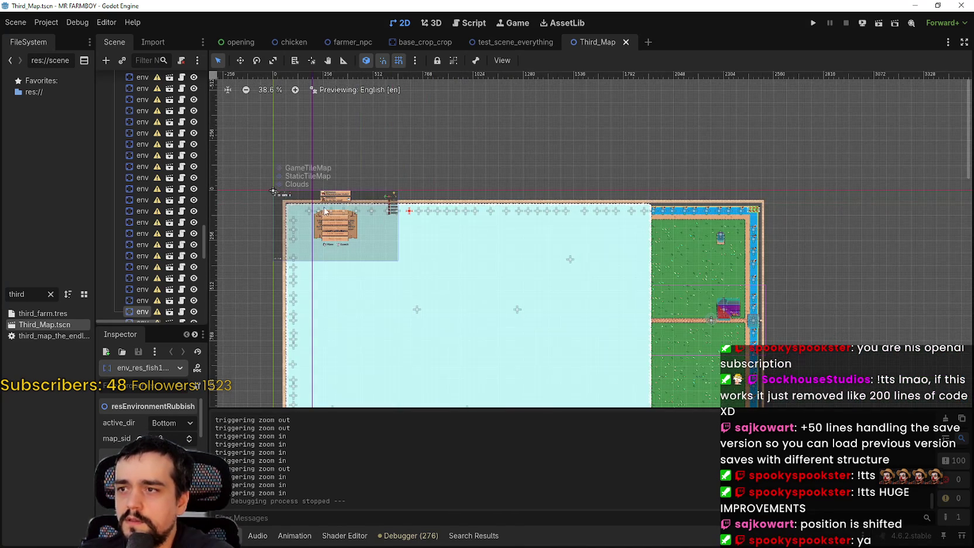
pyautogui.scroll(3, 272, 191)
pyautogui.scroll(3, 293, 215)
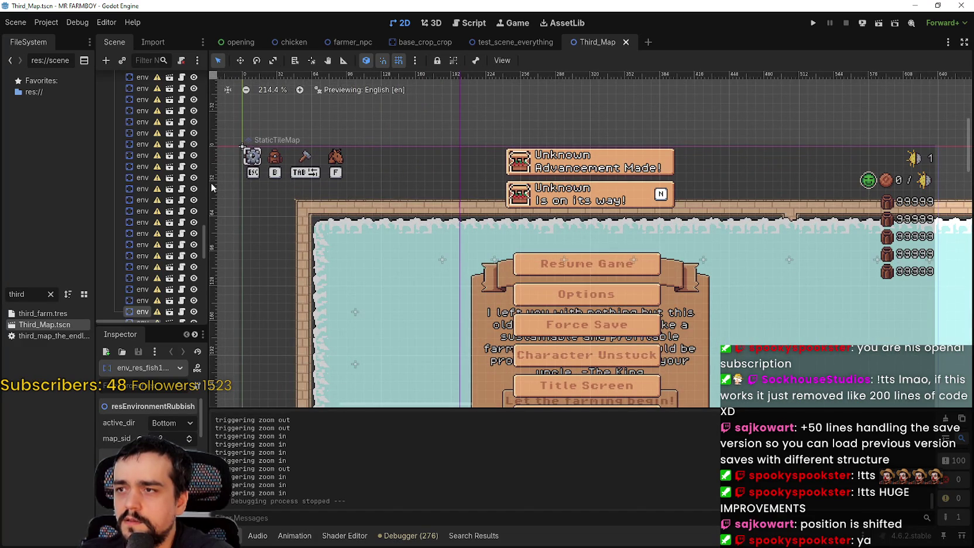
pyautogui.moveTo(204, 241); pyautogui.dragTo(216, 105)
pyautogui.scroll(5, 143, 147)
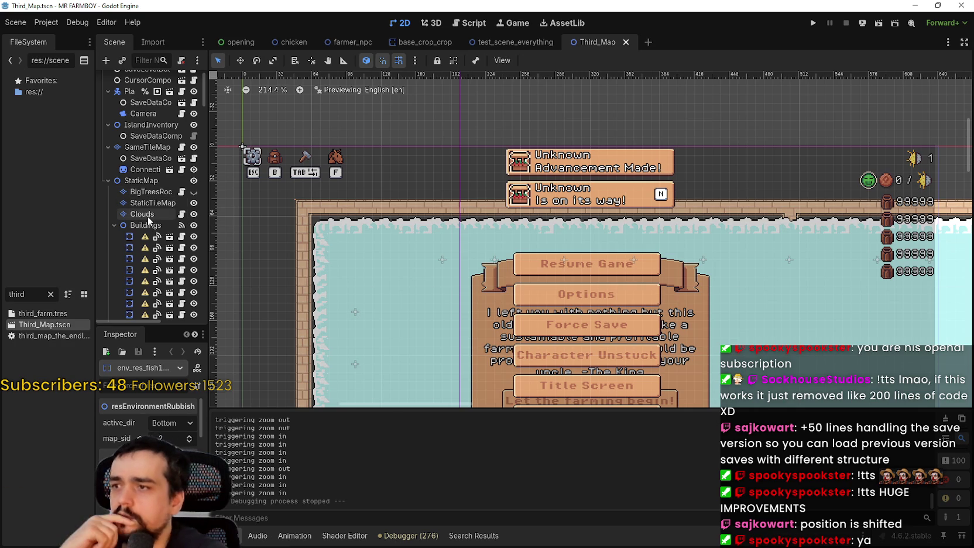
pyautogui.click(114, 225)
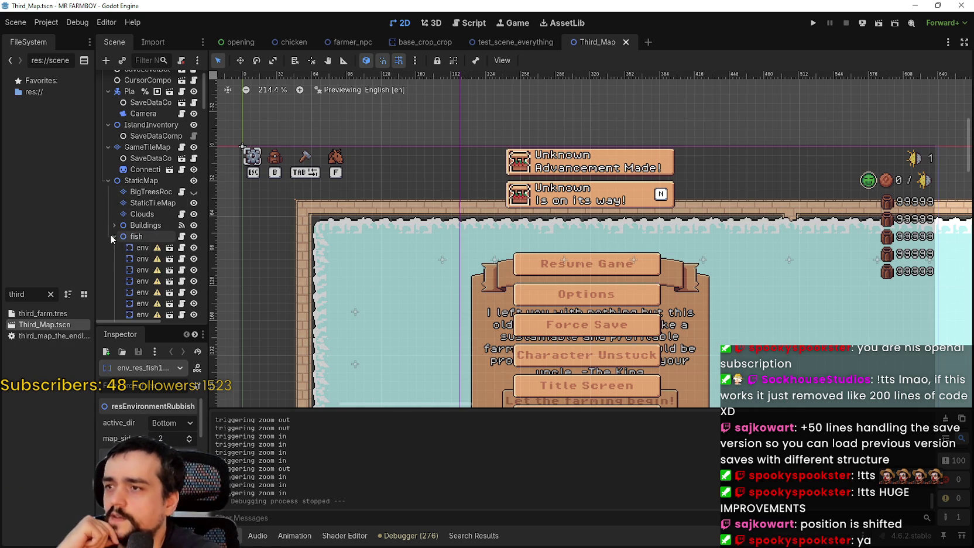
pyautogui.click(111, 236)
pyautogui.scroll(-3, 146, 247)
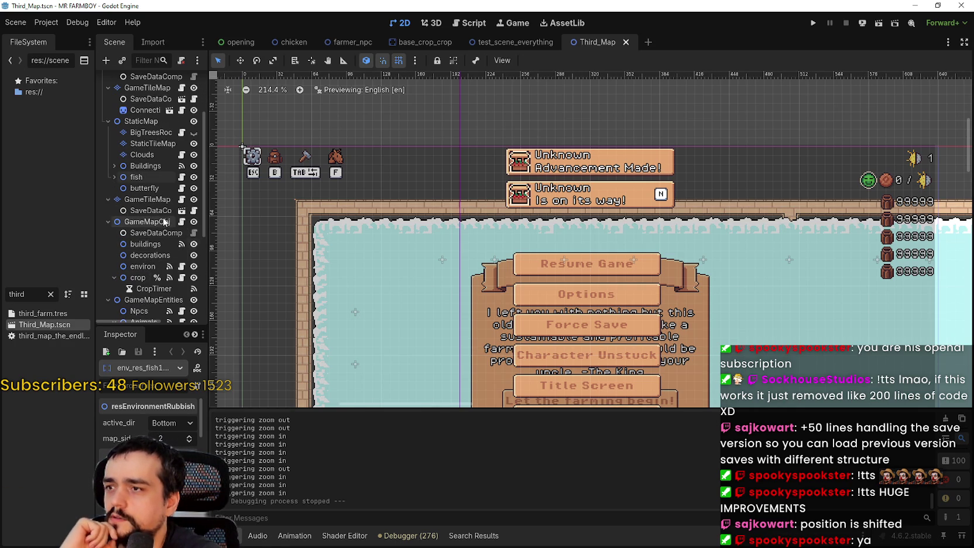
pyautogui.moveTo(208, 234); pyautogui.dragTo(273, 234)
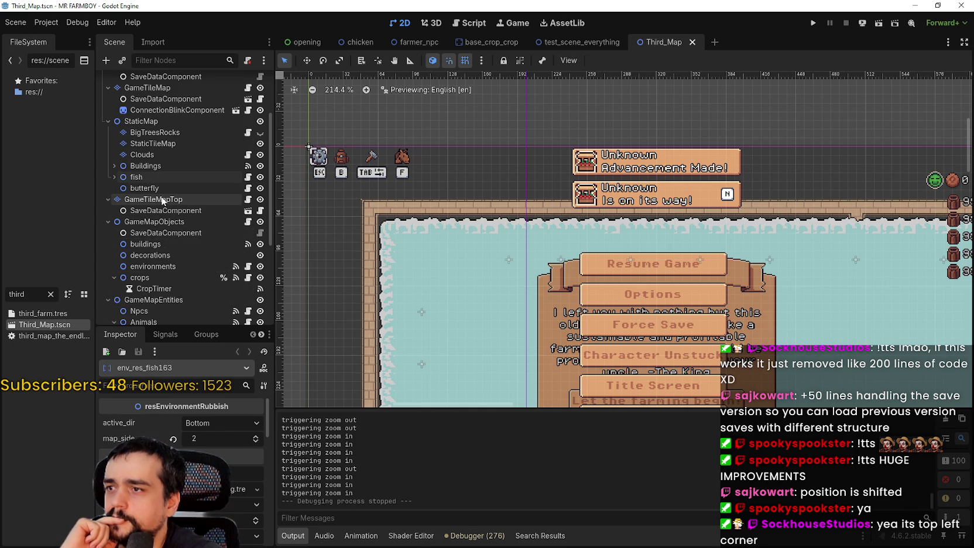
# - Select GameTileMap and toggle its visibility off and back on
pyautogui.scroll(3, 167, 202)
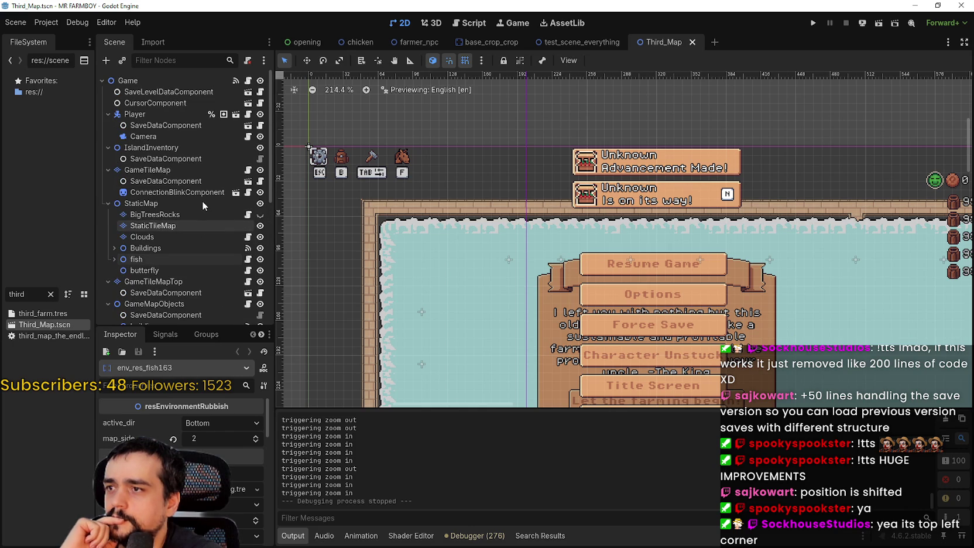
pyautogui.click(234, 171)
pyautogui.click(261, 171)
pyautogui.scroll(-5, 428, 206)
pyautogui.scroll(-2, 435, 210)
pyautogui.click(261, 170)
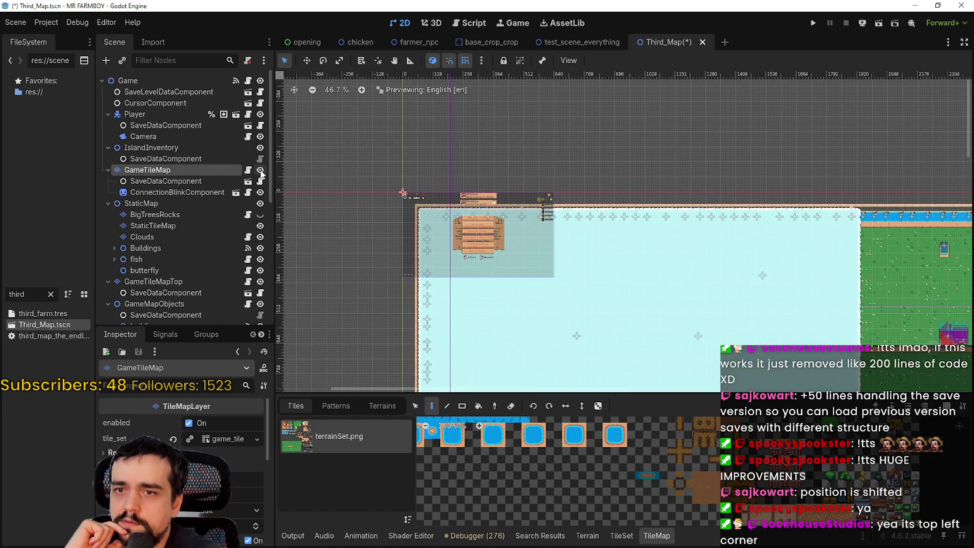
# - Toggle GameTileMap's visibility several times to compare the map with and without it
pyautogui.scroll(2, 636, 189)
pyautogui.hscroll(4, 636, 188)
pyautogui.scroll(5, 636, 188)
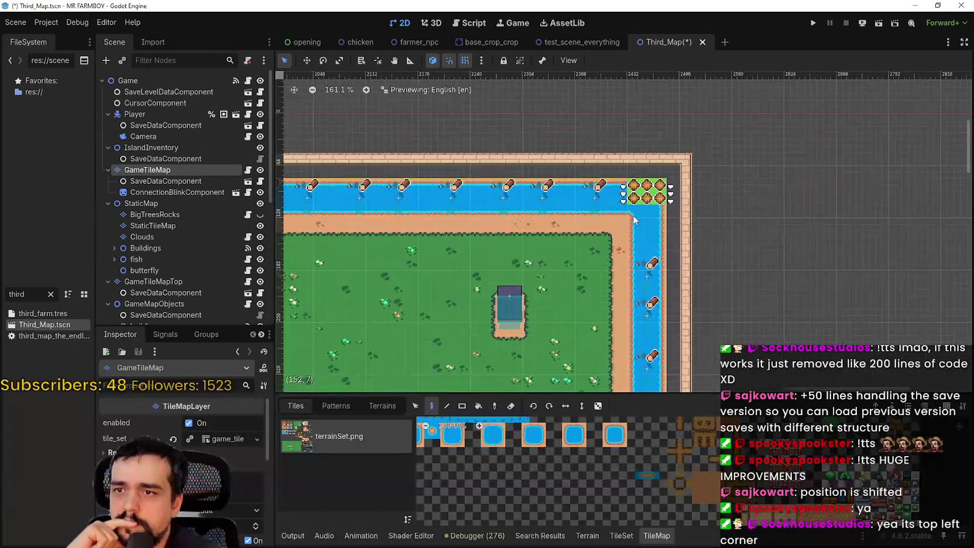
pyautogui.click(260, 171)
pyautogui.click(261, 170)
pyautogui.click(261, 170)
pyautogui.scroll(-2, 378, 229)
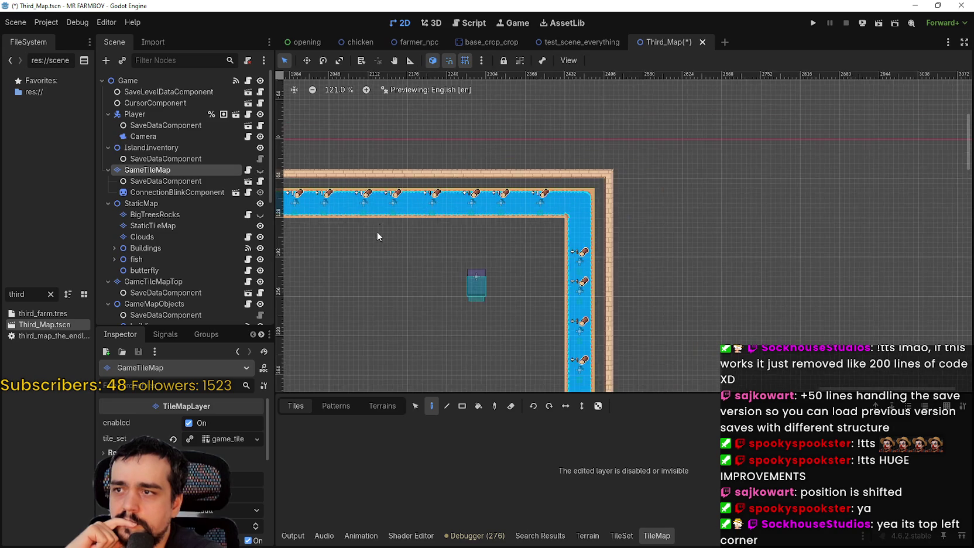
pyautogui.hscroll(-10, 658, 184)
pyautogui.hscroll(-10, 658, 184)
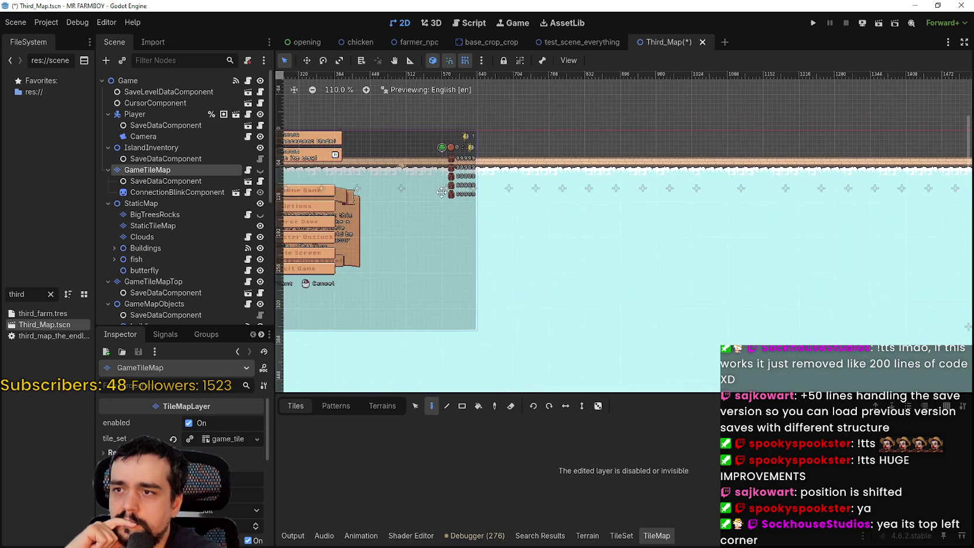
pyautogui.scroll(3, 411, 199)
pyautogui.scroll(3, 402, 217)
pyautogui.click(260, 171)
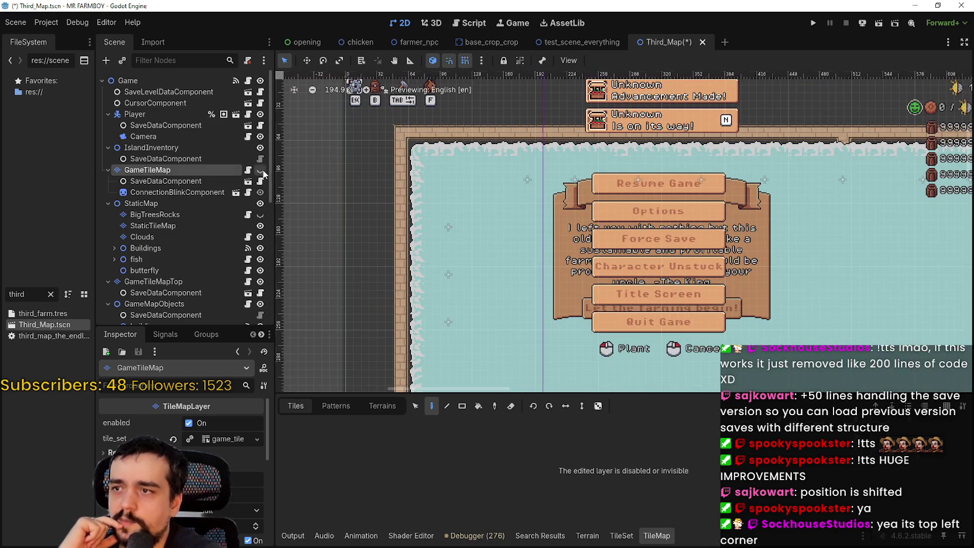
# - Hide the Clouds layer, recheck GameTileMap's visibility, and select its SaveDataComponent
pyautogui.click(260, 236)
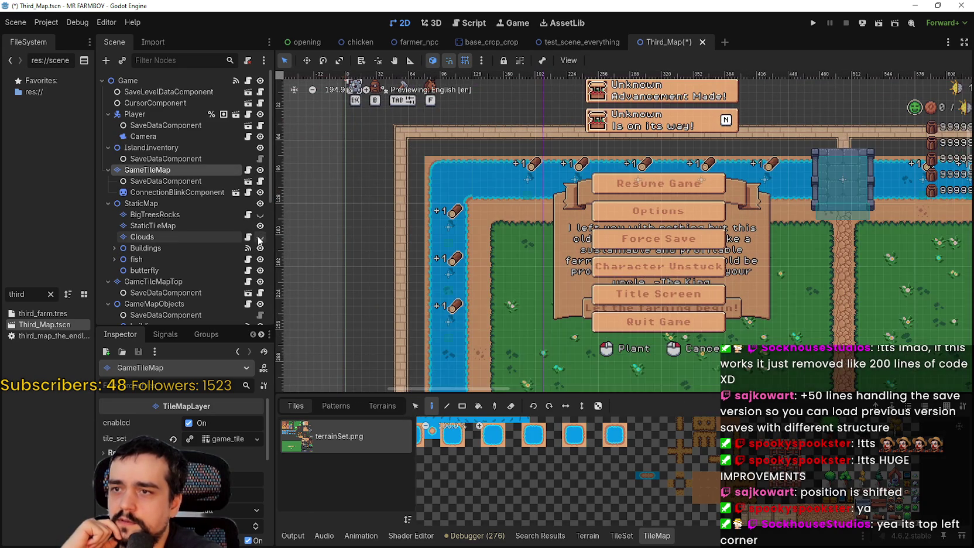
pyautogui.scroll(3, 493, 171)
pyautogui.click(260, 170)
pyautogui.click(260, 170)
pyautogui.click(260, 170)
pyautogui.scroll(8, 462, 212)
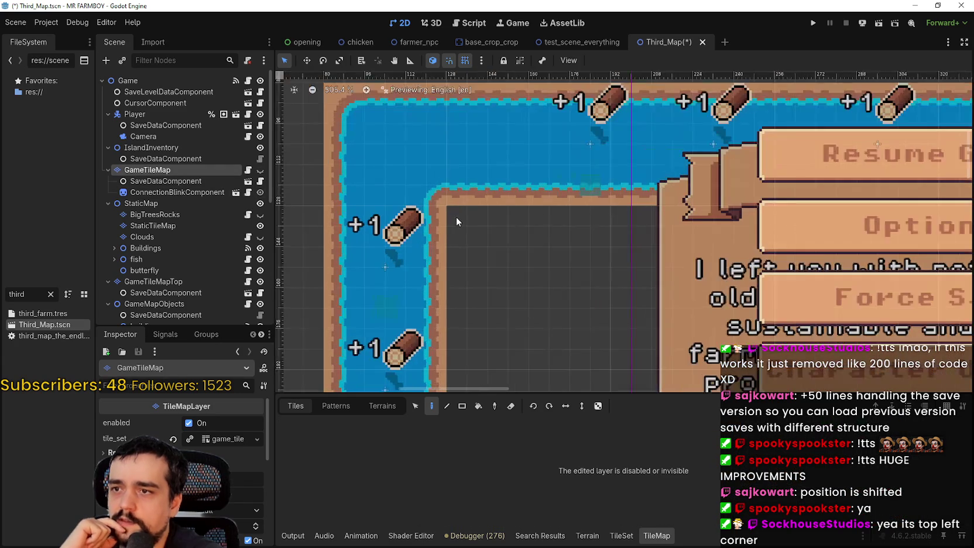
pyautogui.click(260, 170)
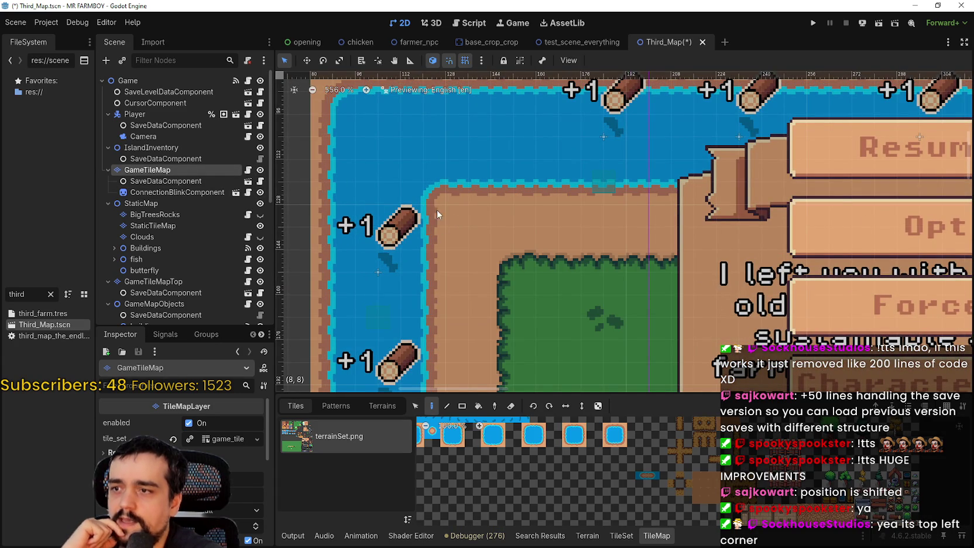
pyautogui.scroll(-11, 519, 141)
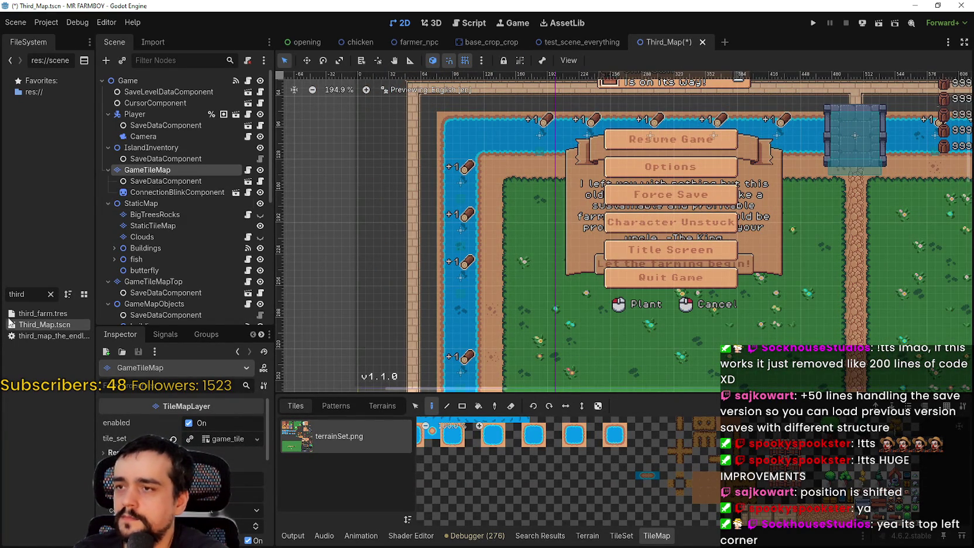
pyautogui.click(173, 182)
# - Filter the FileSystem for 'main' and open main_terrain_data_resource.gd
pyautogui.doubleClick(31, 292)
pyautogui.write('main')
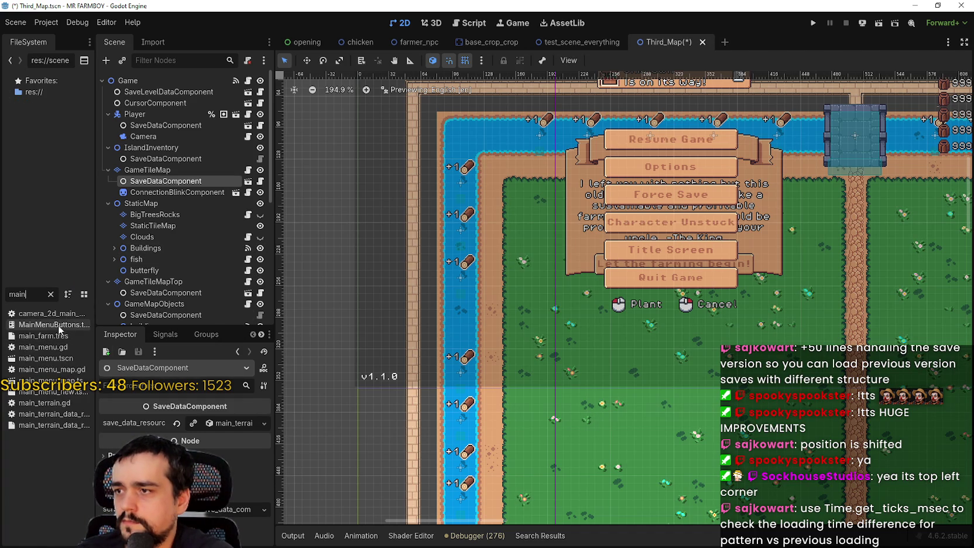
pyautogui.doubleClick(77, 415)
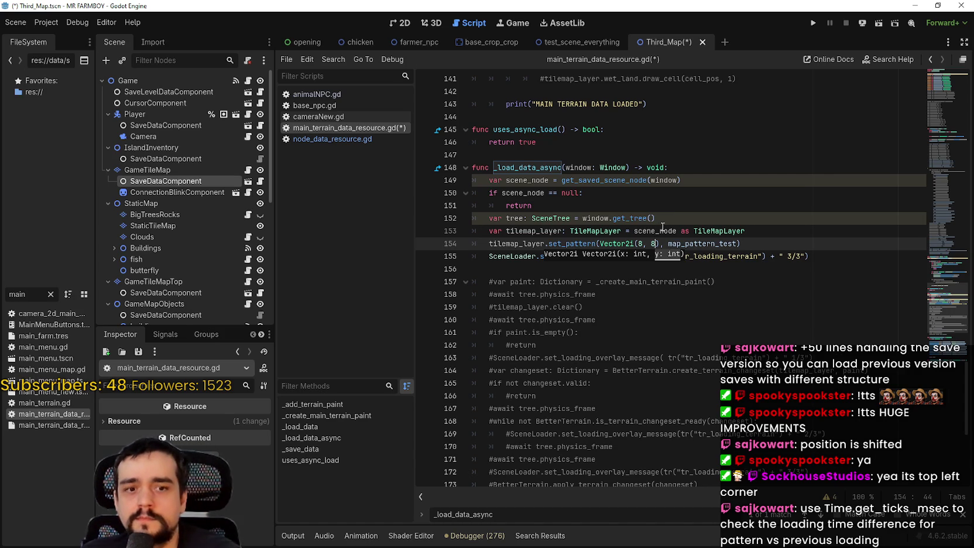
# - Set the set_pattern offset to Vector2i(8, 8) and save the script and scene
pyautogui.click(676, 229)
pyautogui.hotkey('ctrl', 's')
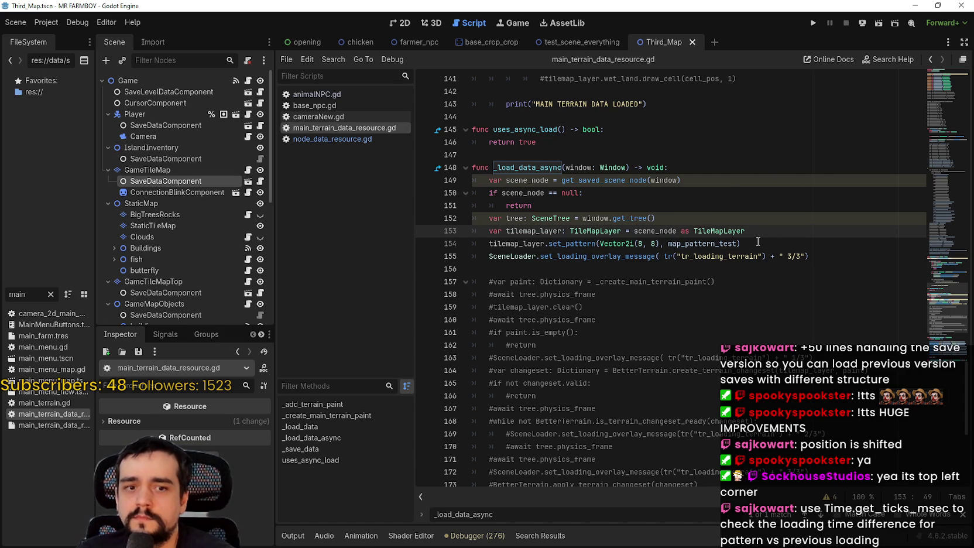
pyautogui.click(756, 243)
pyautogui.doubleClick(703, 244)
pyautogui.click(720, 251)
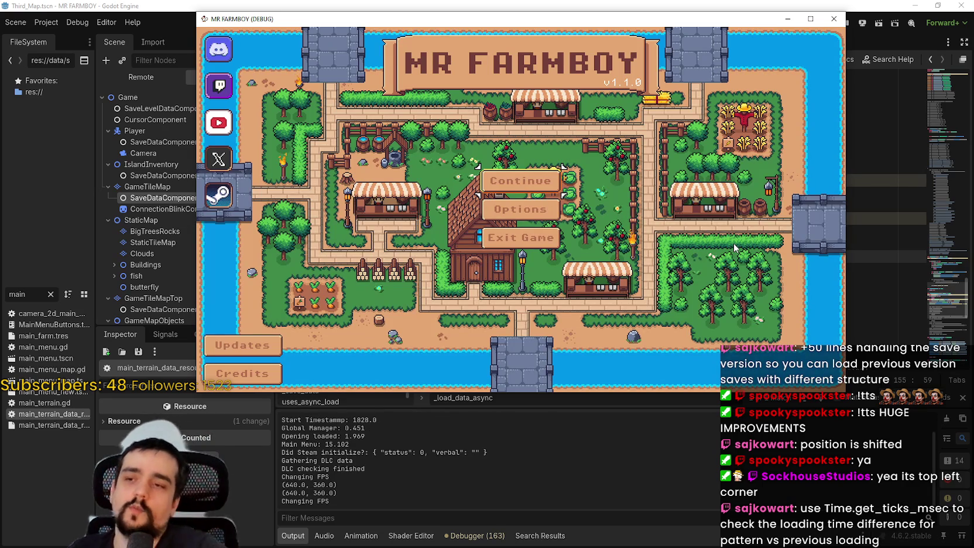
# - Load Save 8 in the game to check the farm, then close the game window
pyautogui.click(526, 186)
pyautogui.scroll(-5, 549, 204)
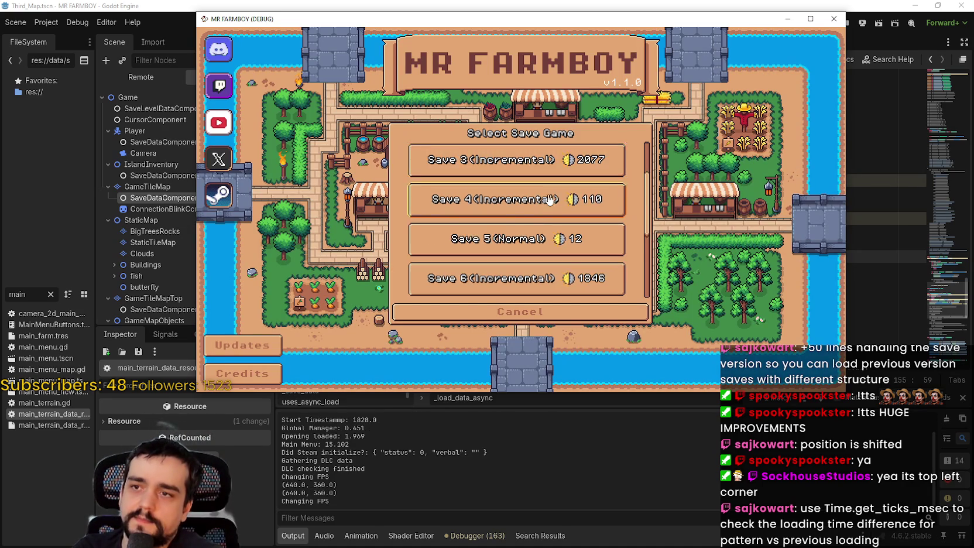
pyautogui.scroll(-1, 492, 225)
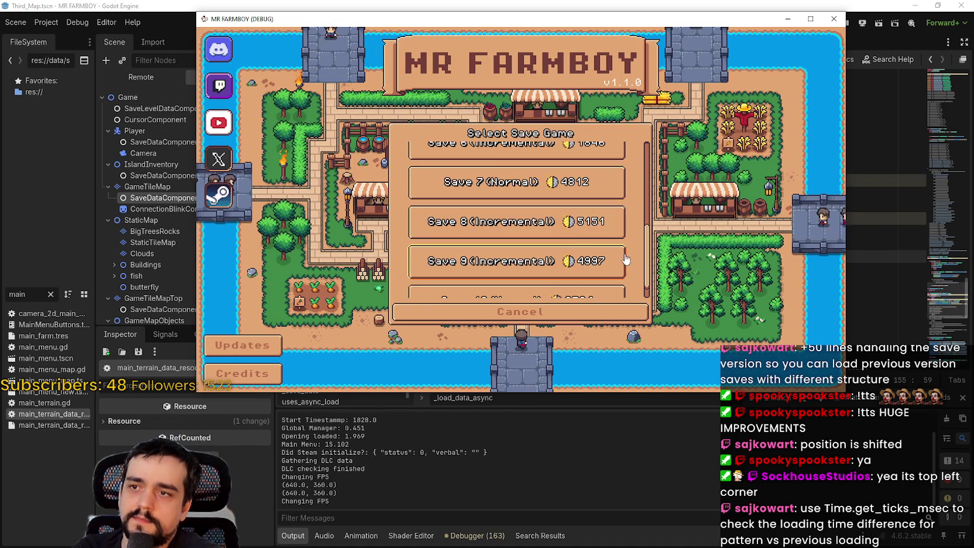
pyautogui.click(467, 207)
pyautogui.click(467, 213)
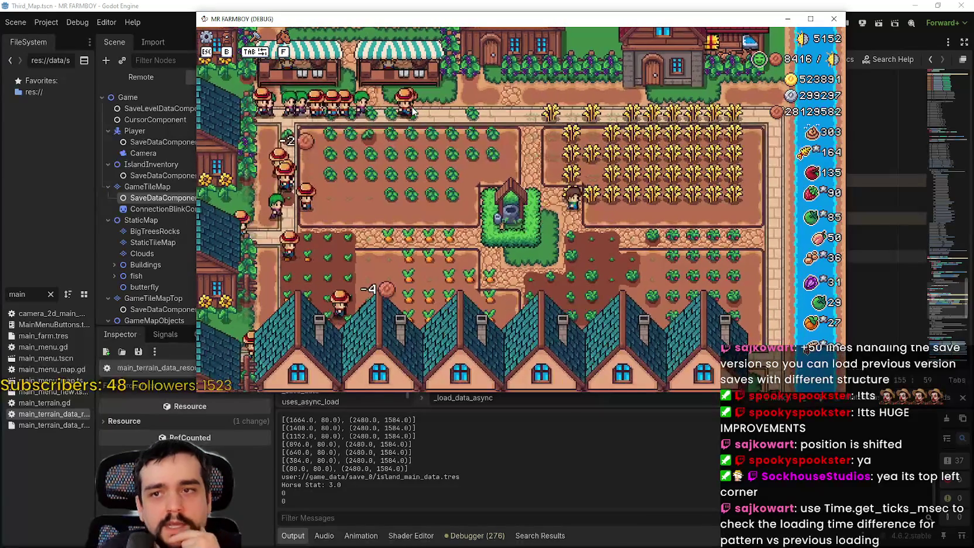
pyautogui.click(834, 18)
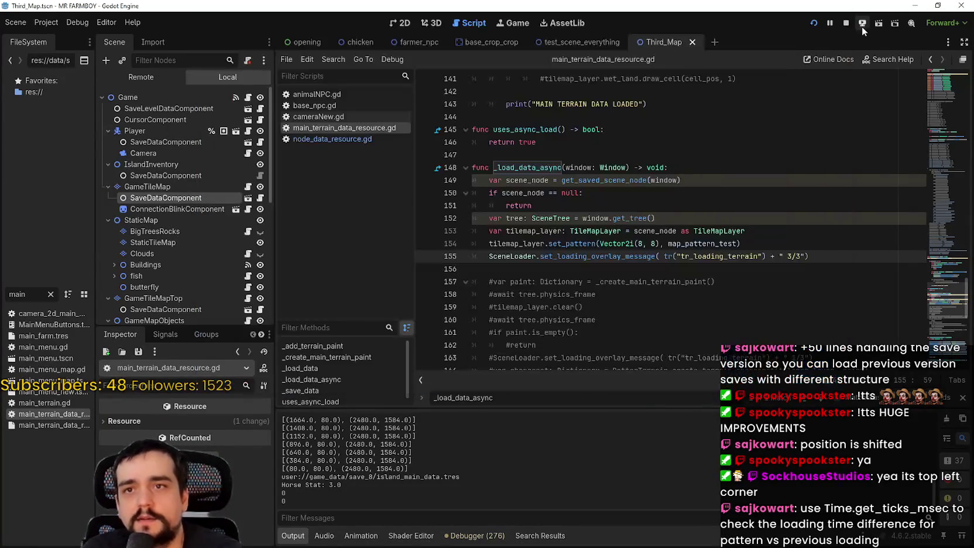
# - Stop the game, change line 154's offset to Vector2i(9, 9), and run the project again
pyautogui.click(846, 23)
pyautogui.doubleClick(640, 243)
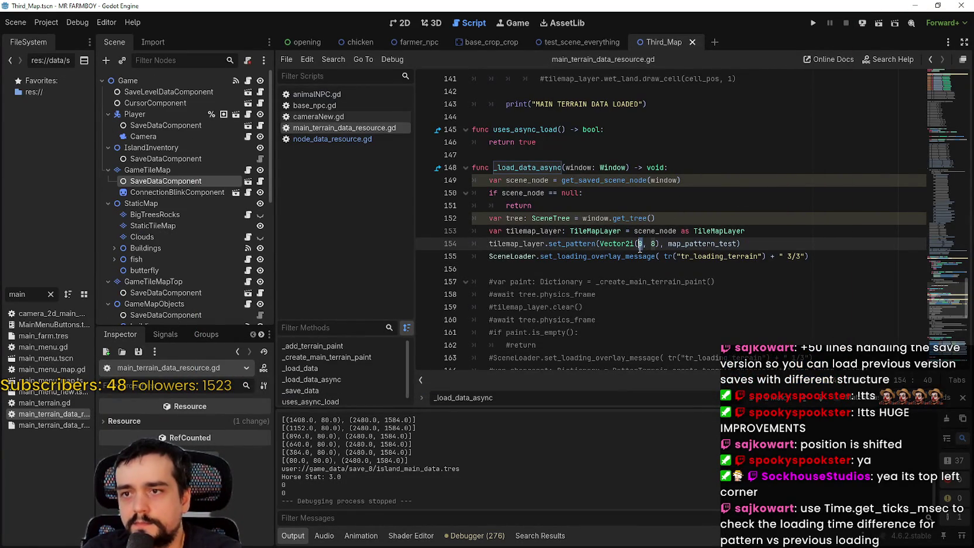
pyautogui.write('9')
pyautogui.doubleClick(653, 243)
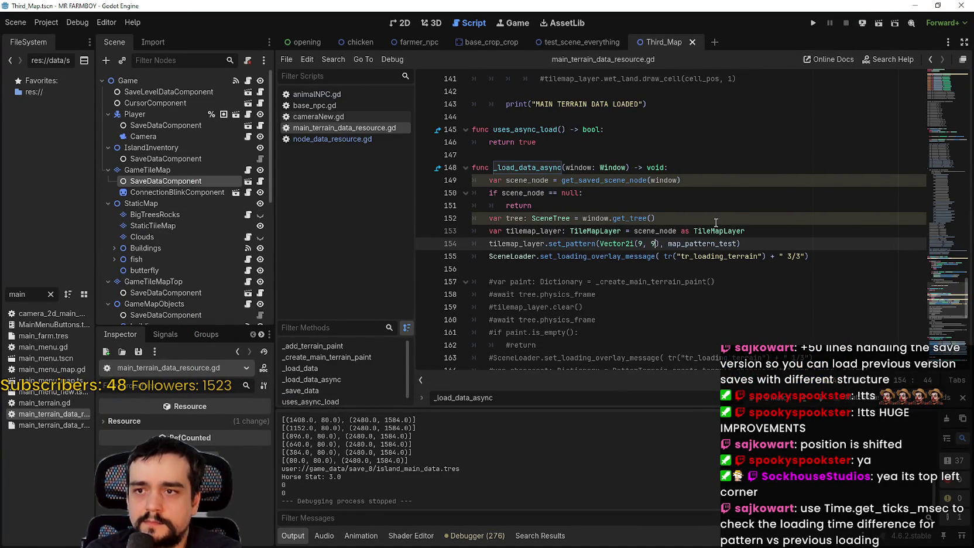
pyautogui.click(737, 218)
pyautogui.click(815, 23)
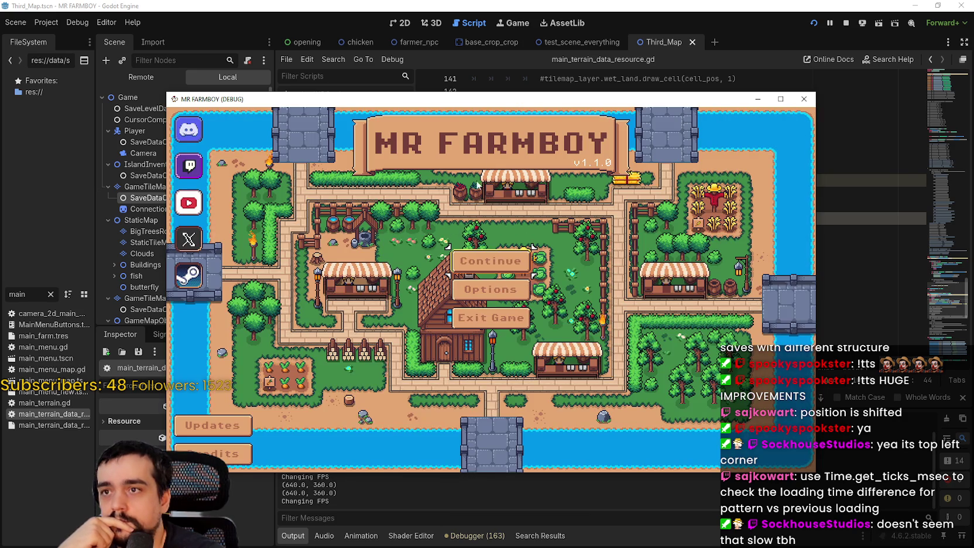
# - Load a save game, inspect the farm at the 9, 9 offset, then stop the game
pyautogui.click(503, 322)
pyautogui.scroll(-5, 487, 304)
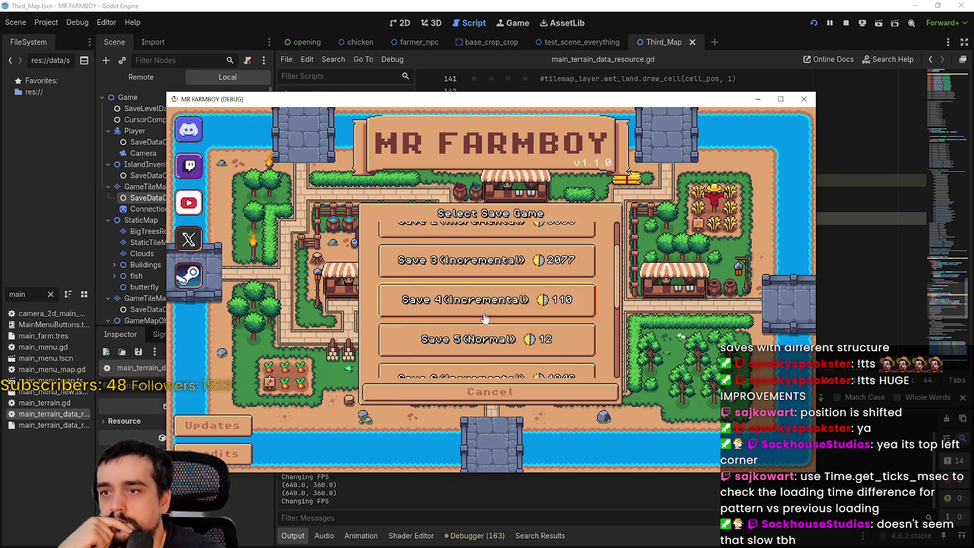
pyautogui.scroll(-1, 463, 334)
pyautogui.click(440, 354)
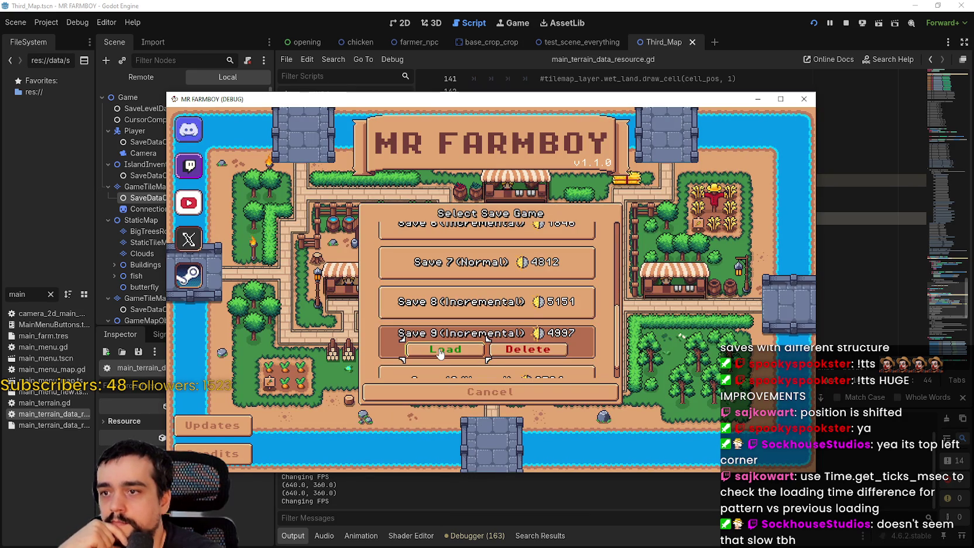
pyautogui.scroll(-2, 445, 328)
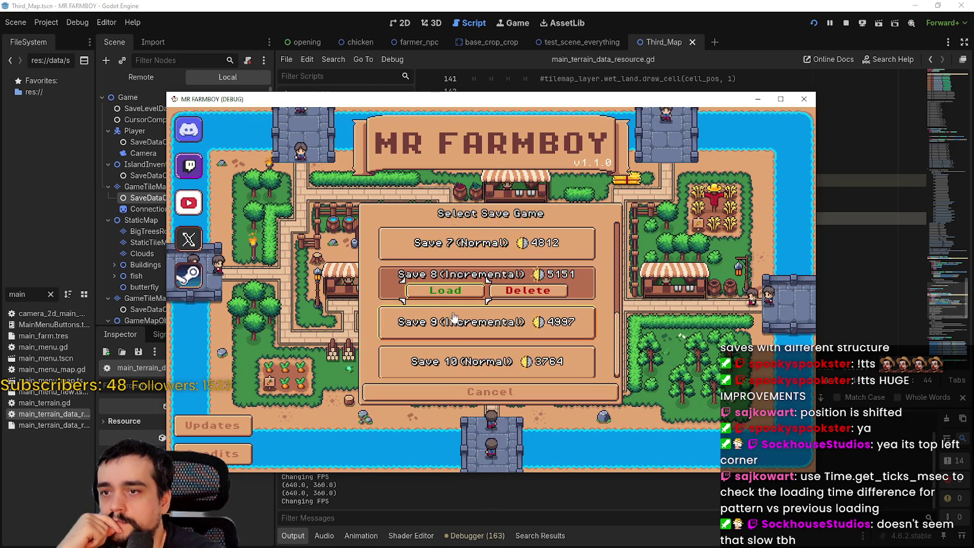
pyautogui.click(450, 290)
pyautogui.moveTo(542, 108); pyautogui.dragTo(574, 74)
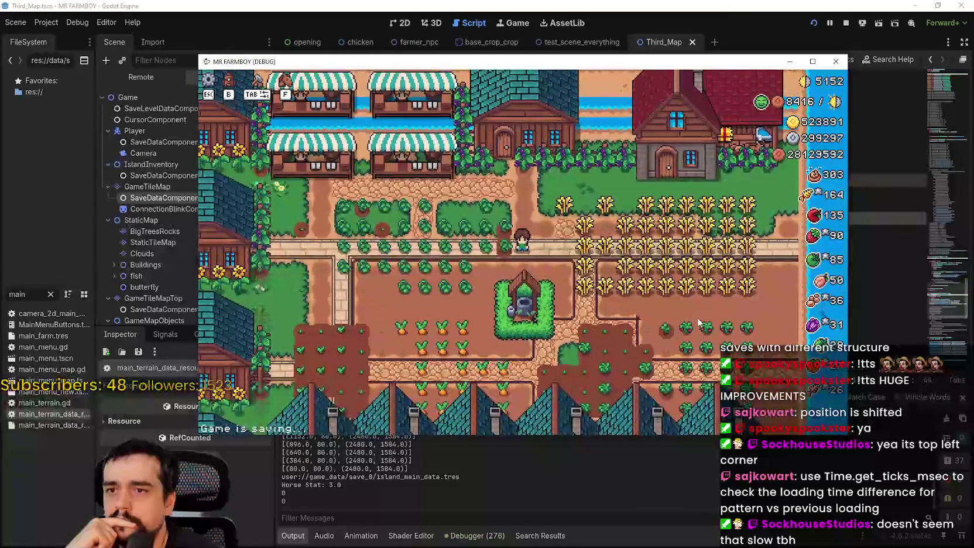
pyautogui.click(846, 24)
pyautogui.click(639, 244)
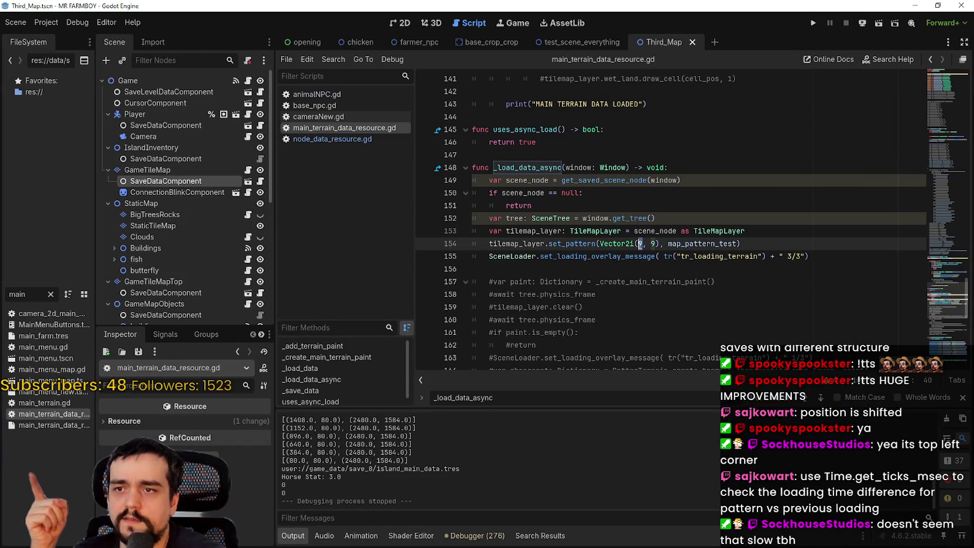
# - Change the pattern offset to Vector2i(7, 7) and relaunch the project with F5
pyautogui.click(651, 243)
pyautogui.write('7')
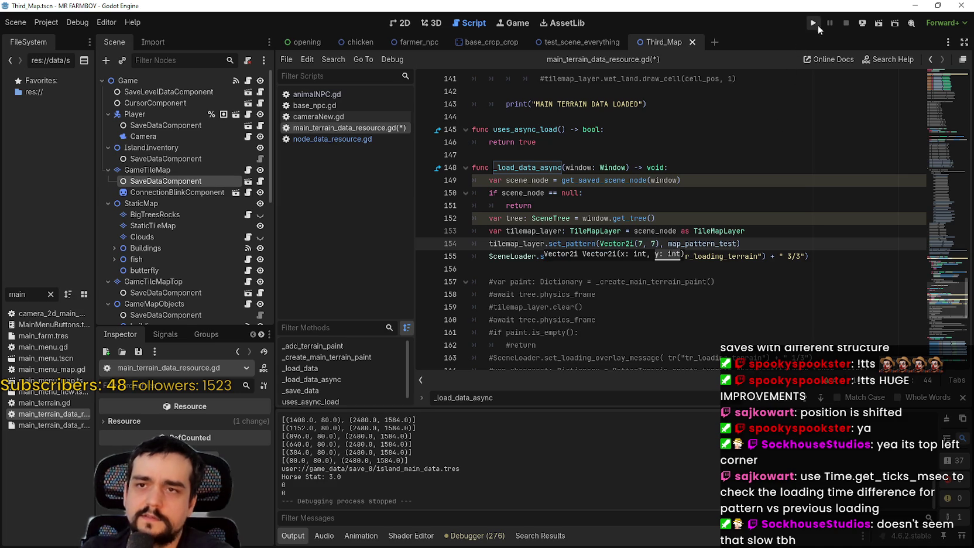
pyautogui.press('F5')
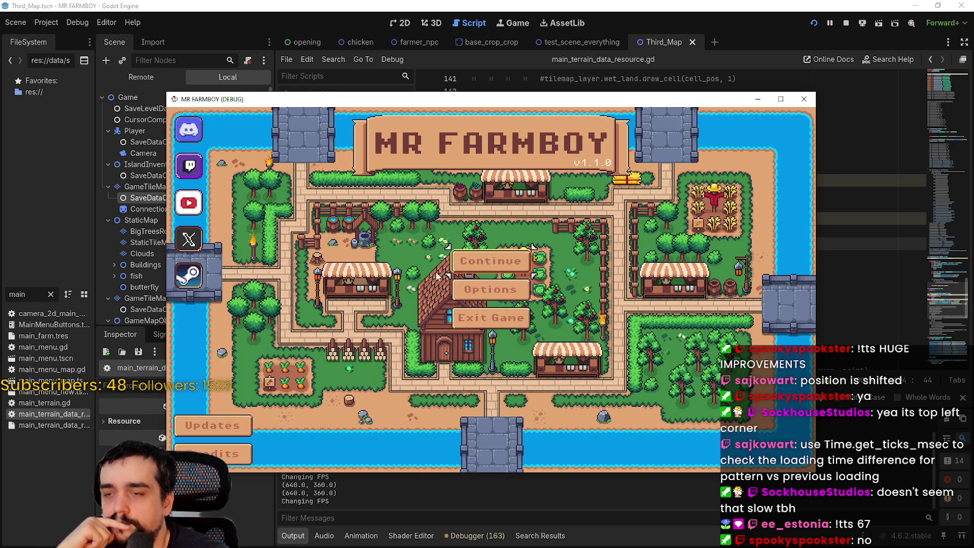
# - Load Save 8 from the save list and zoom out and back in on the farm
pyautogui.click(479, 268)
pyautogui.scroll(-5, 531, 308)
pyautogui.click(467, 344)
pyautogui.click(466, 346)
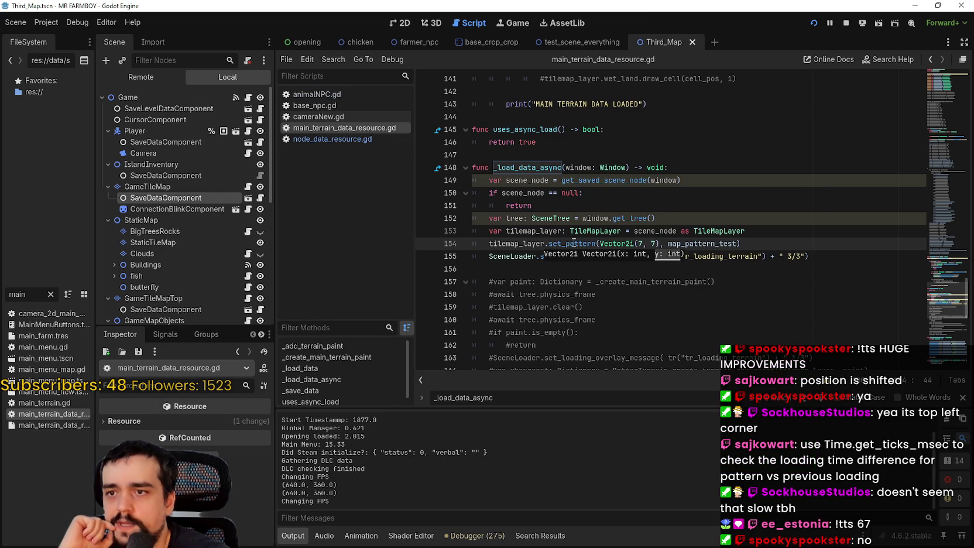
pyautogui.moveTo(573, 242)
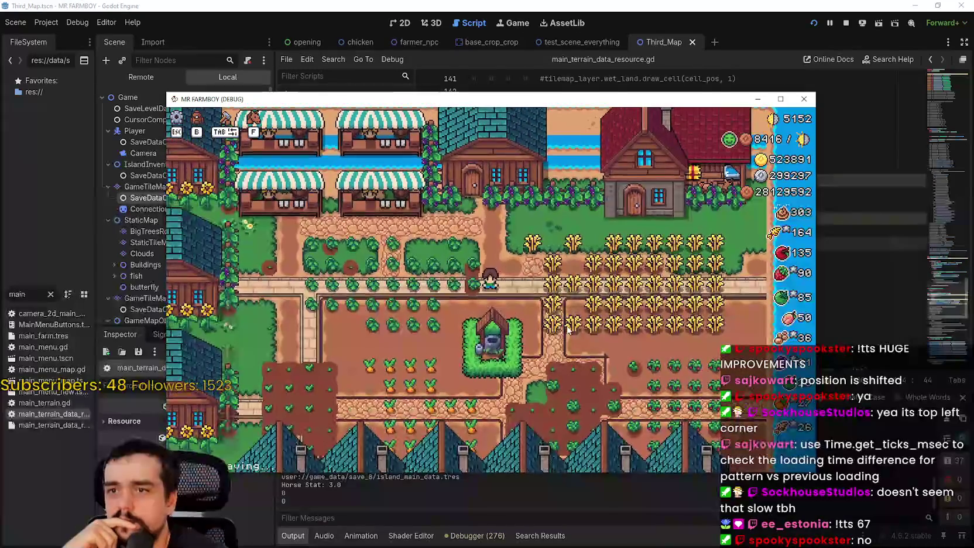
pyautogui.scroll(10, 567, 329)
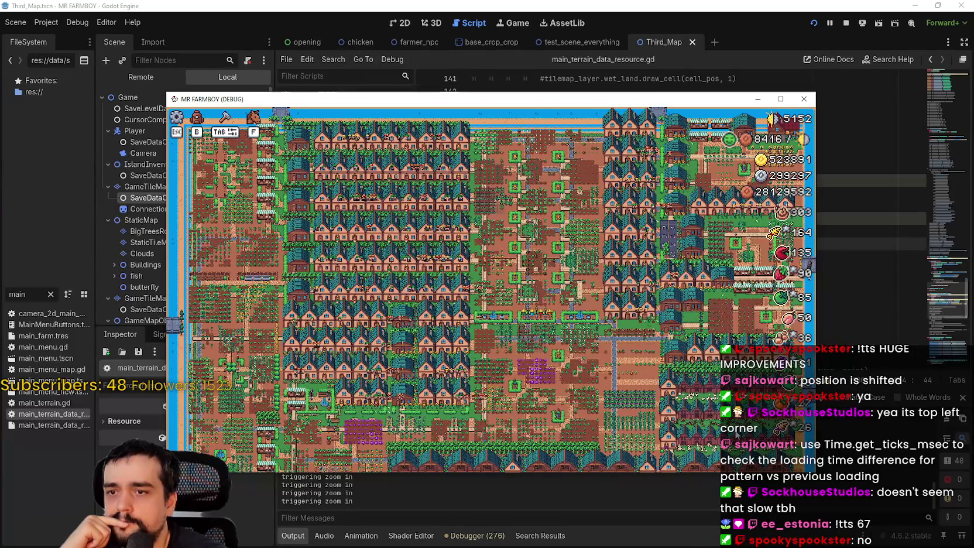
pyautogui.scroll(-10, 694, 388)
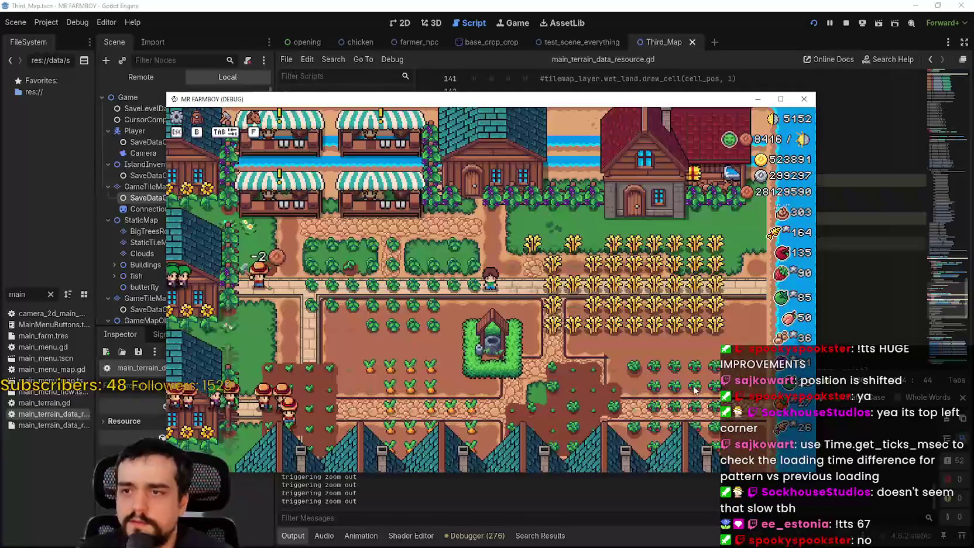
# - Pan down past the houses, market stalls and fields to the barn rows and pig pens
pyautogui.press('s')
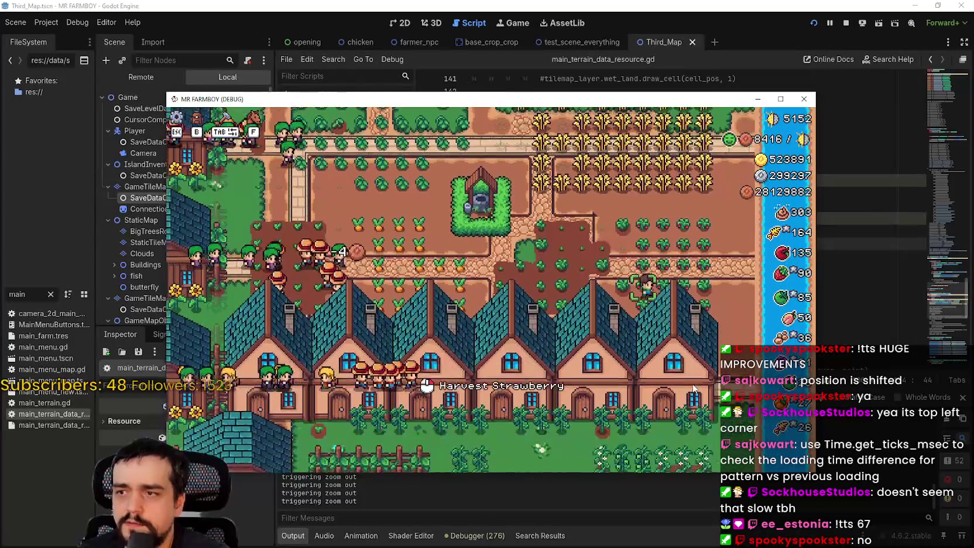
pyautogui.press('s')
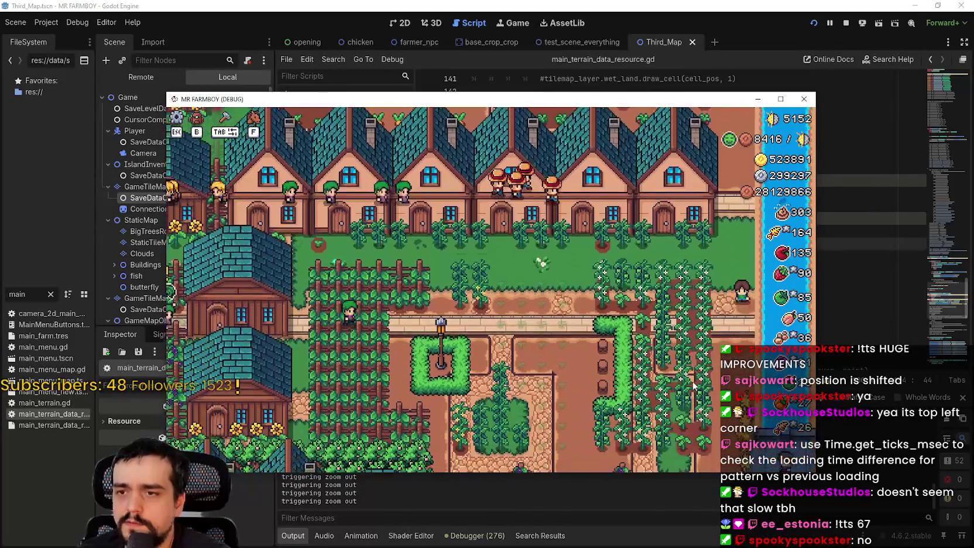
pyautogui.press('s')
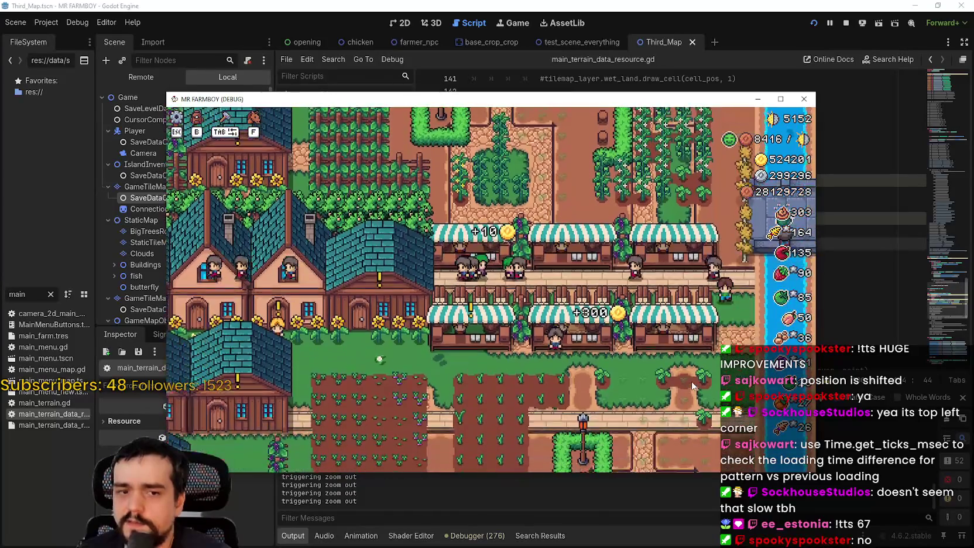
pyautogui.press('s')
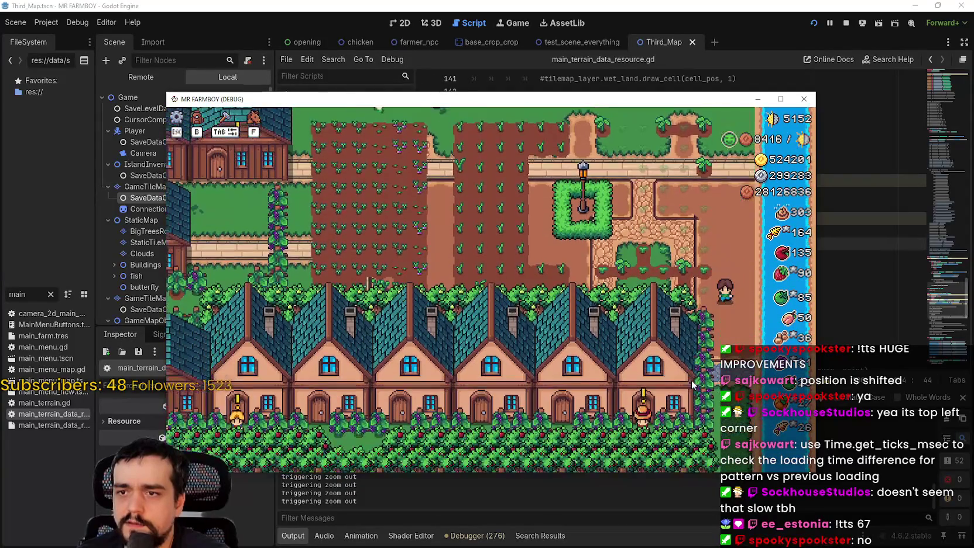
pyautogui.press('s')
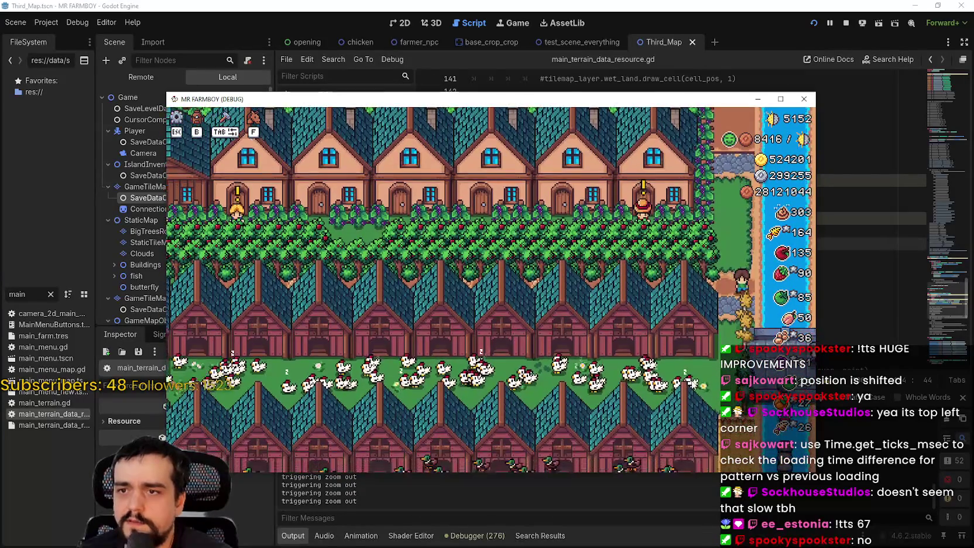
pyautogui.press('s')
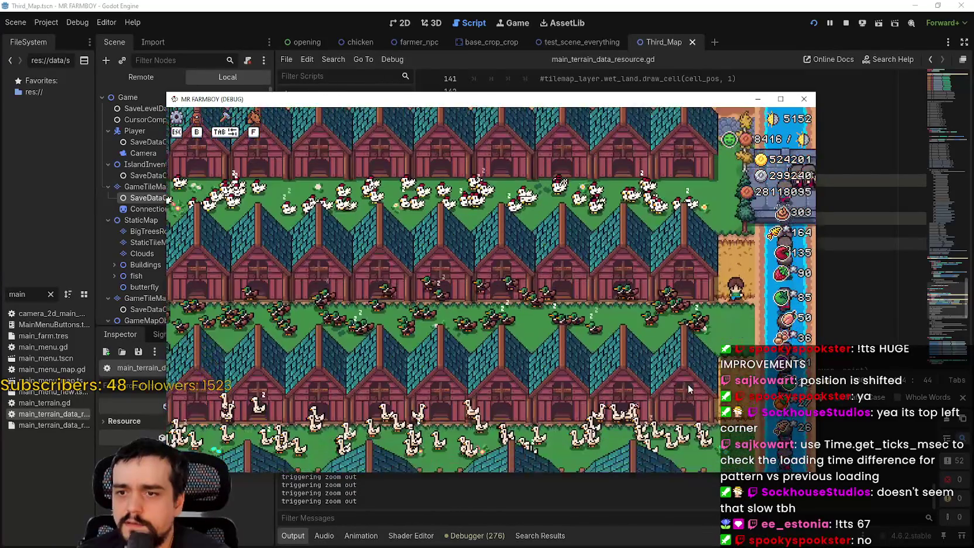
pyautogui.press('s')
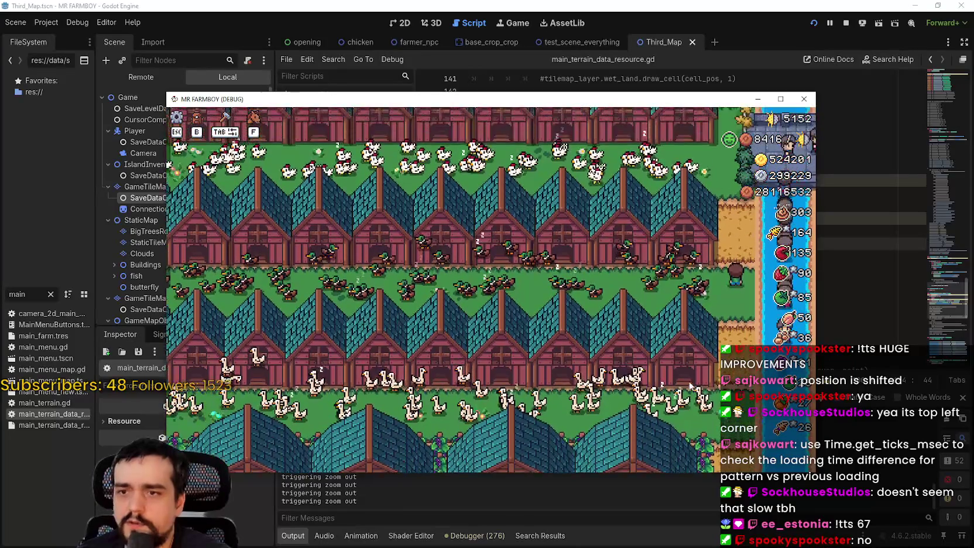
pyautogui.press('s')
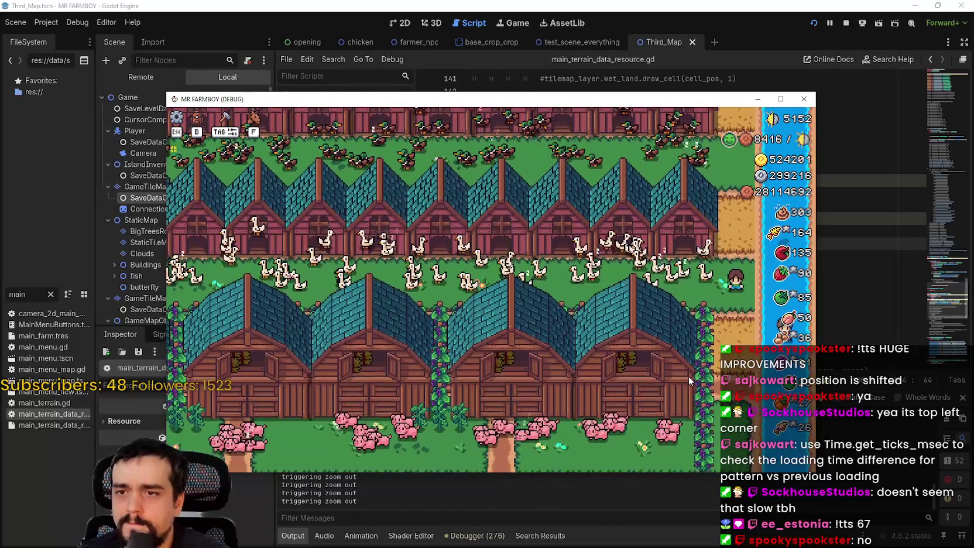
pyautogui.press('w')
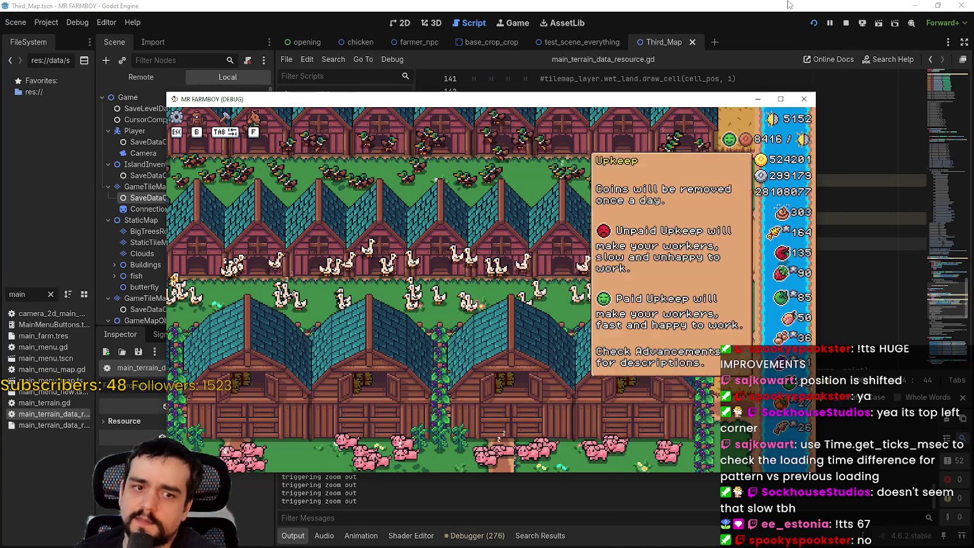
# - Stop the game and change line 154's pattern offset to Vector2i(10, 10)
pyautogui.click(846, 23)
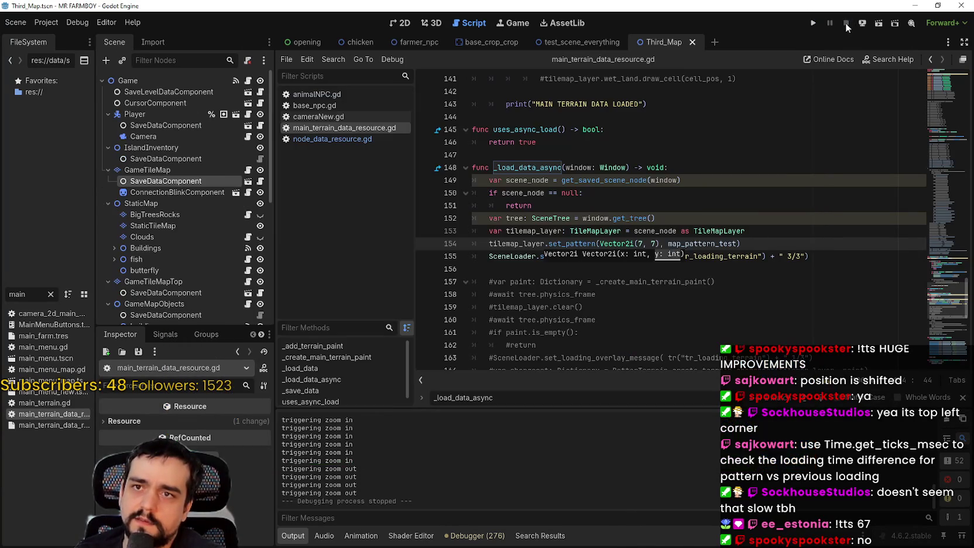
pyautogui.doubleClick(650, 242)
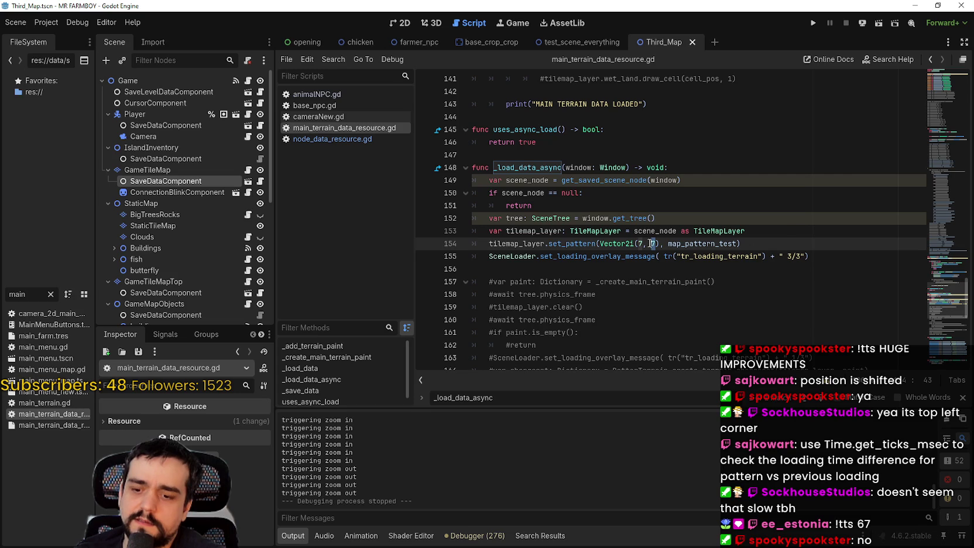
pyautogui.write('1')
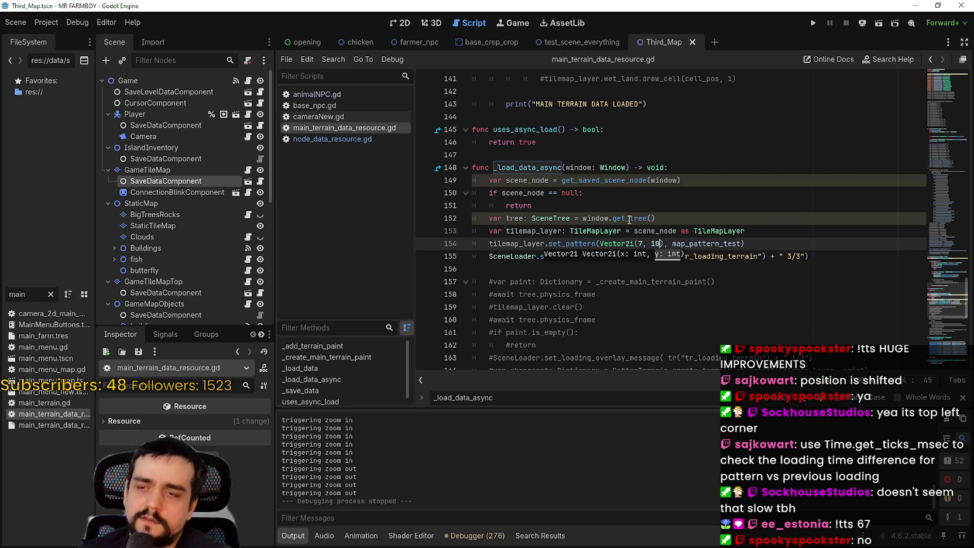
pyautogui.doubleClick(639, 243)
pyautogui.write('10')
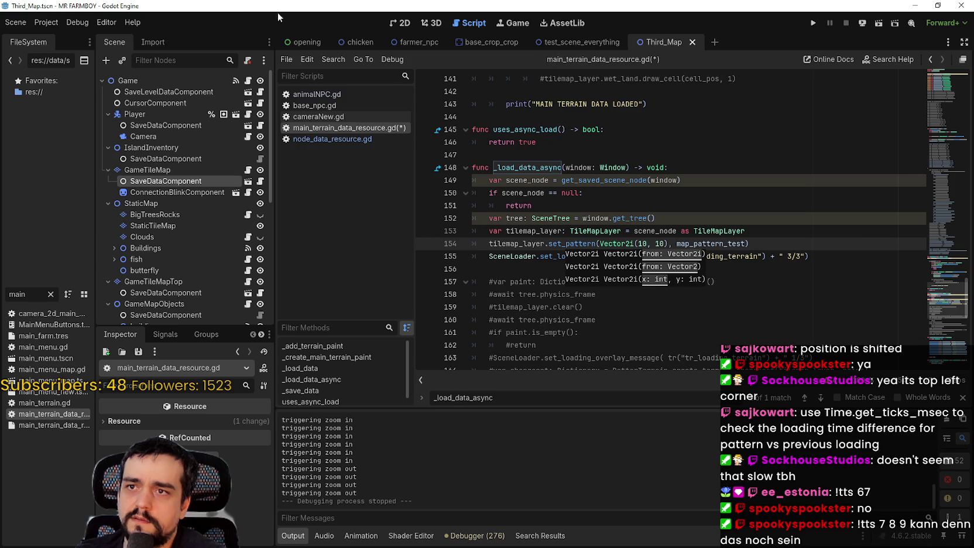
pyautogui.click(400, 23)
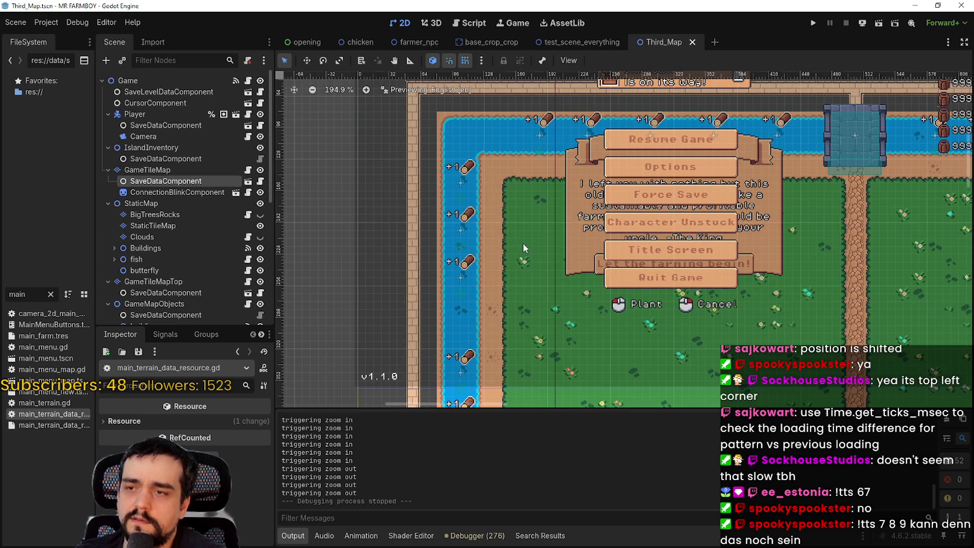
# - Select GameTileMap, toggle its visibility off and on, and zoom in on the island shoreline
pyautogui.click(158, 170)
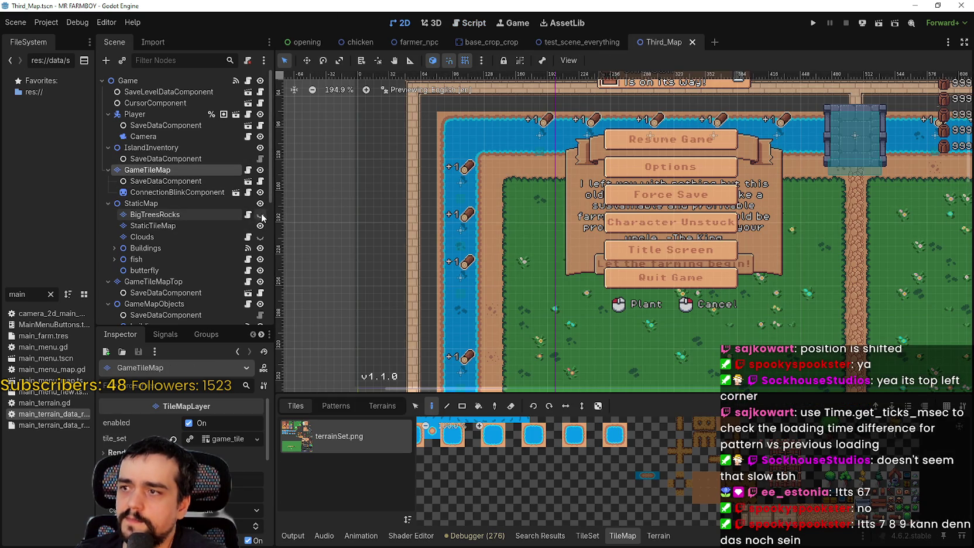
pyautogui.scroll(3, 502, 196)
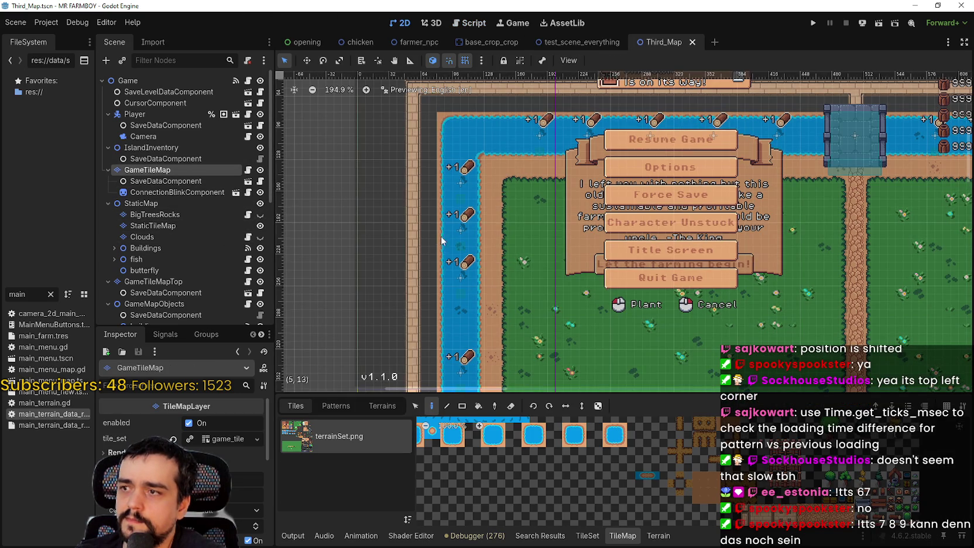
pyautogui.click(261, 170)
pyautogui.click(260, 169)
pyautogui.click(260, 170)
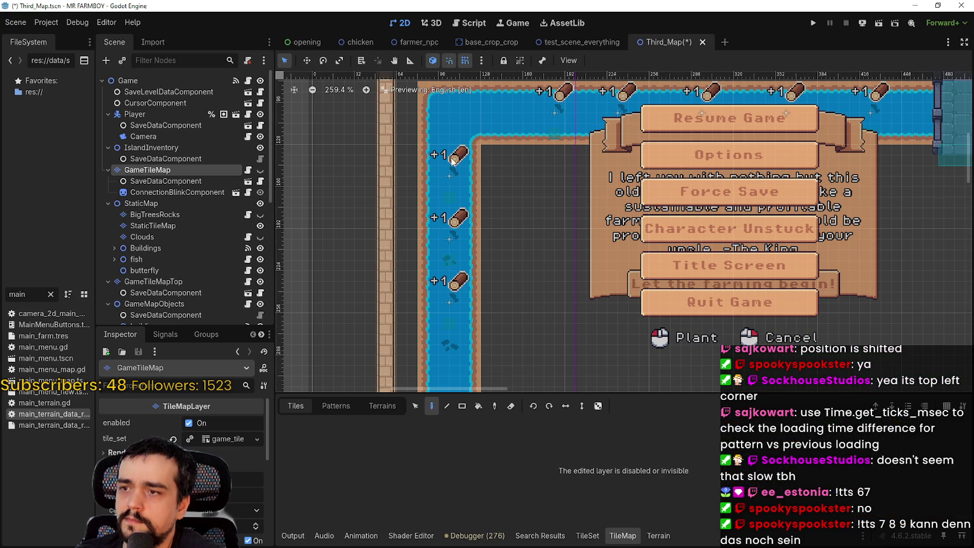
pyautogui.click(261, 171)
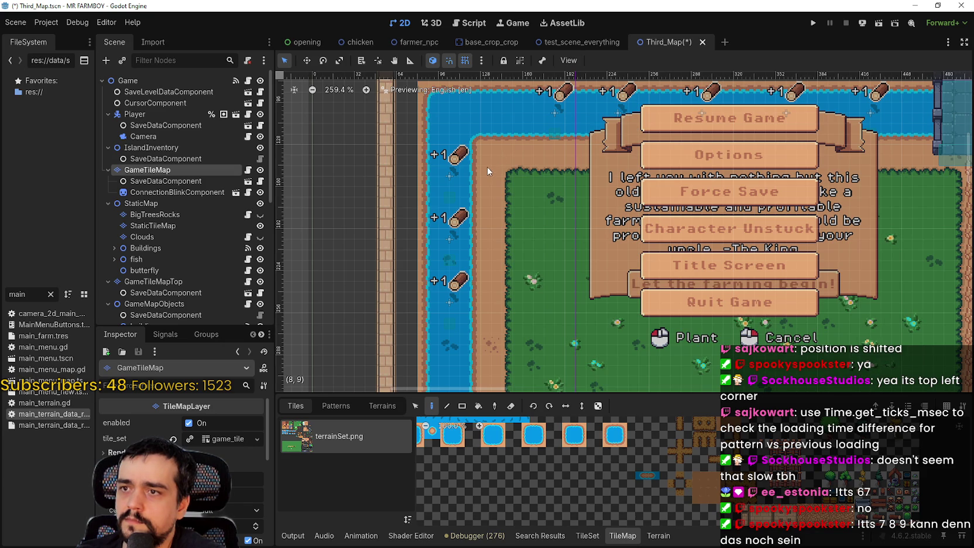
pyautogui.scroll(10, 487, 167)
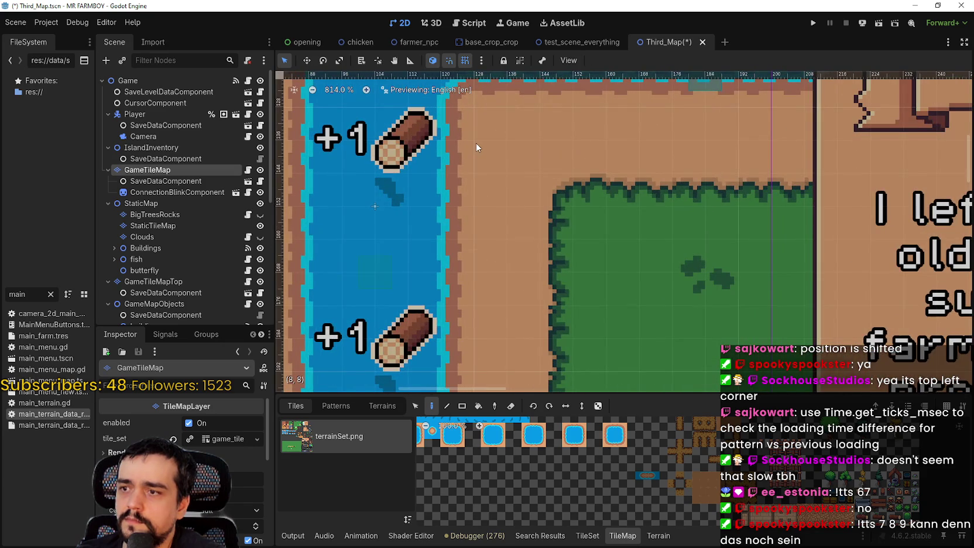
pyautogui.scroll(6, 476, 143)
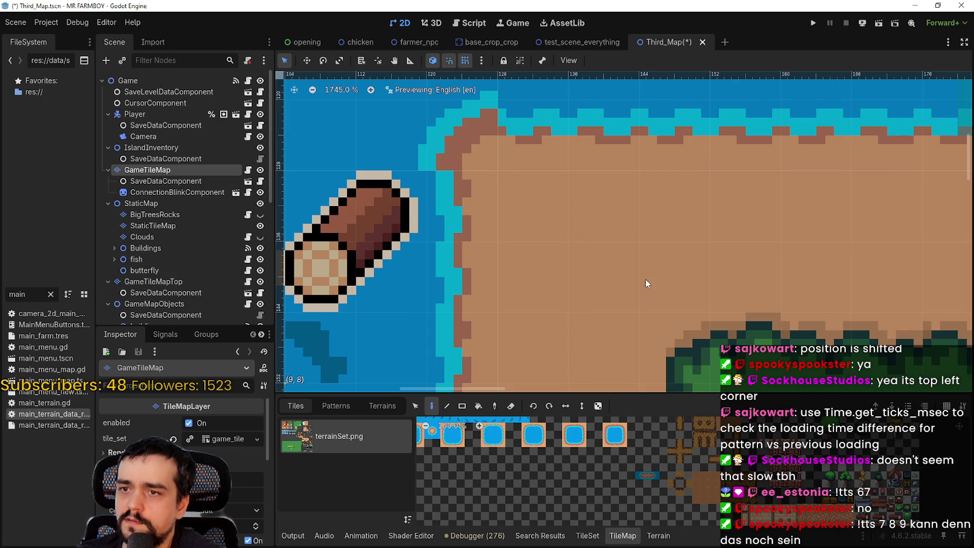
pyautogui.moveTo(637, 310); pyautogui.dragTo(592, 215)
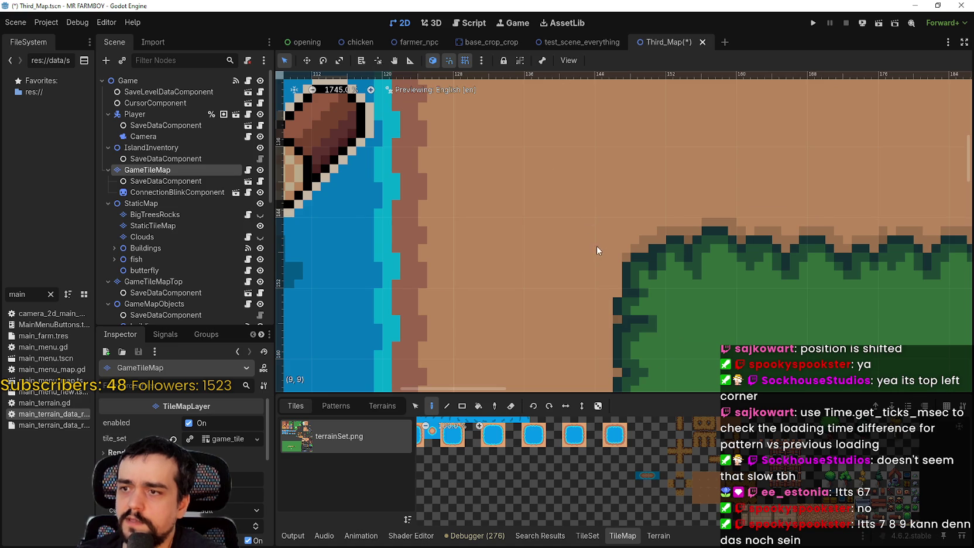
pyautogui.scroll(-6, 615, 192)
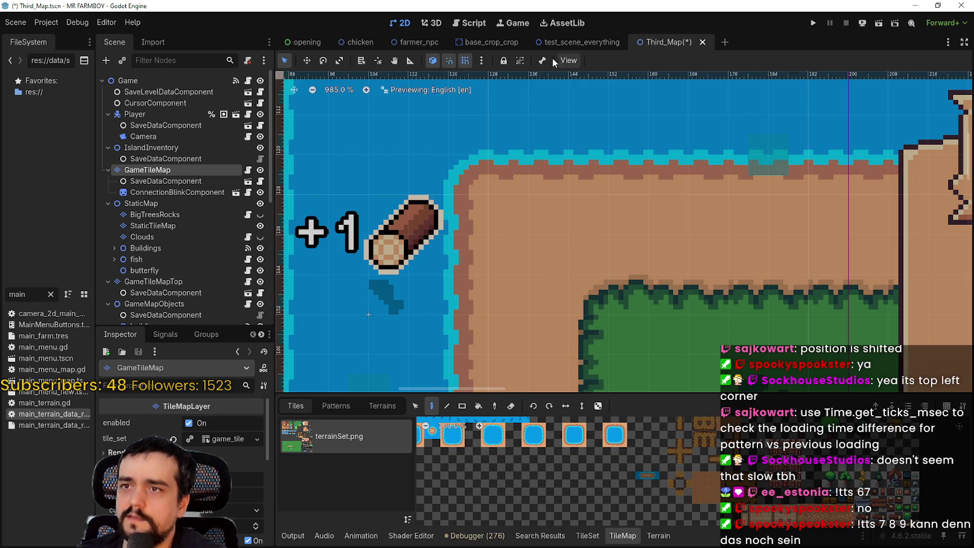
# - Set the editor snap grid step to 16 × 16 px in Configure Snap
pyautogui.click(481, 61)
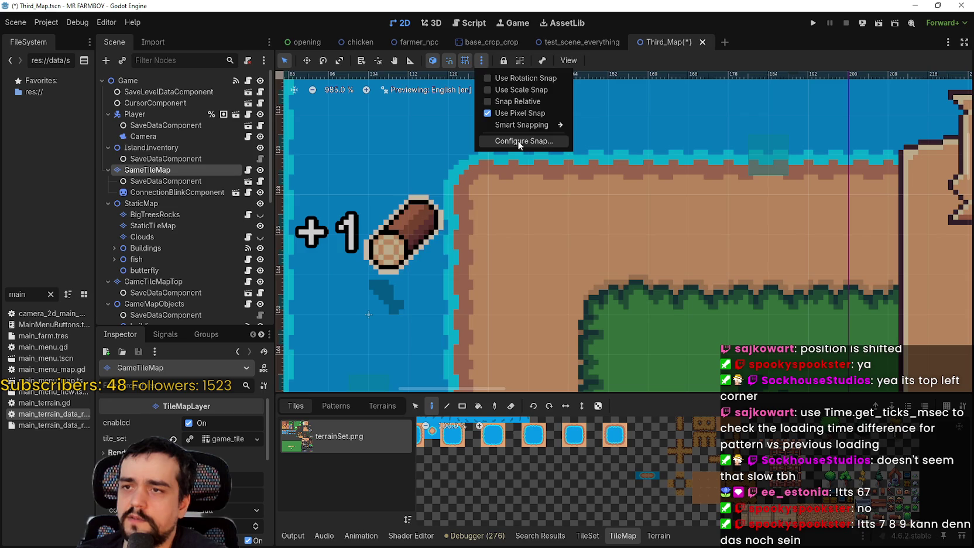
pyautogui.click(519, 142)
pyautogui.doubleClick(497, 231)
pyautogui.write('16')
pyautogui.press('Tab')
pyautogui.write('16')
pyautogui.click(449, 331)
pyautogui.scroll(-2, 489, 185)
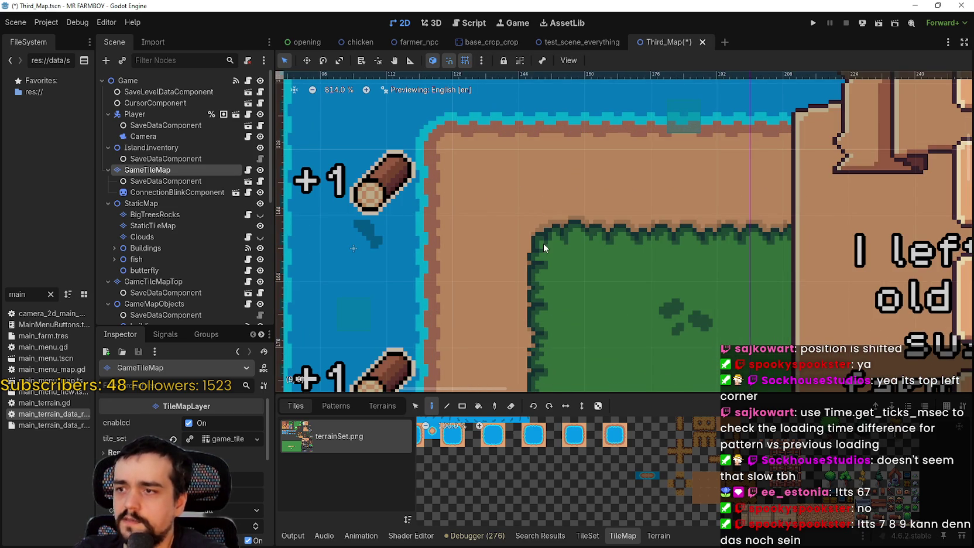
pyautogui.scroll(5, 551, 243)
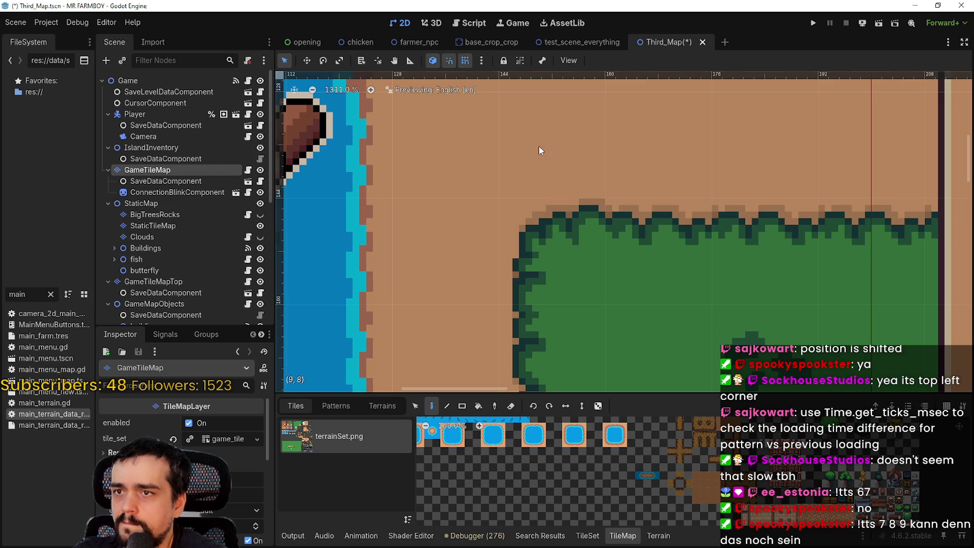
pyautogui.scroll(-2, 539, 146)
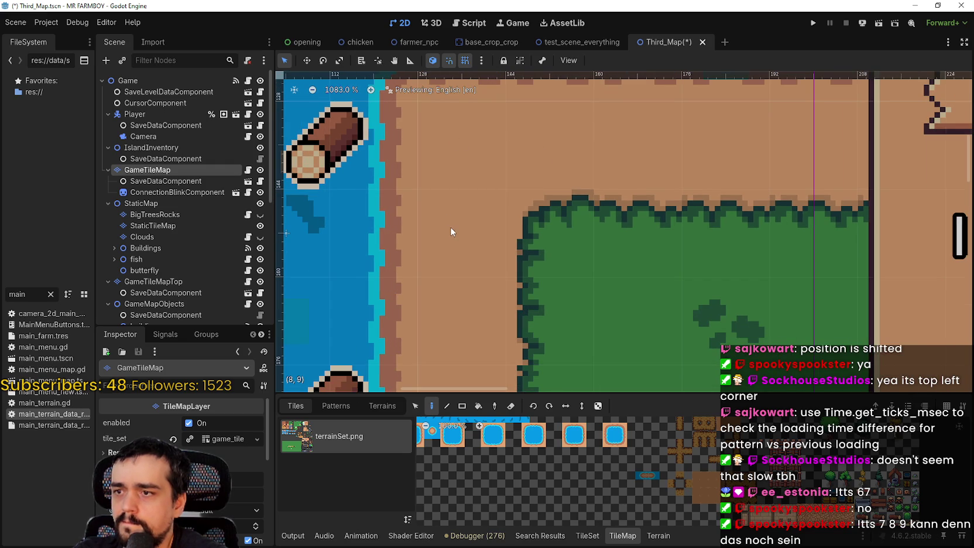
pyautogui.scroll(-3, 507, 124)
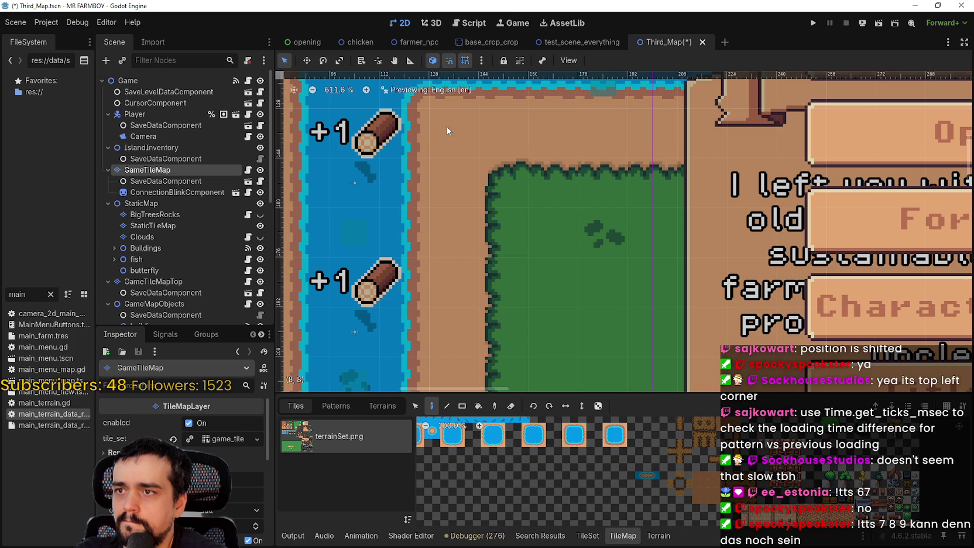
pyautogui.scroll(3, 447, 130)
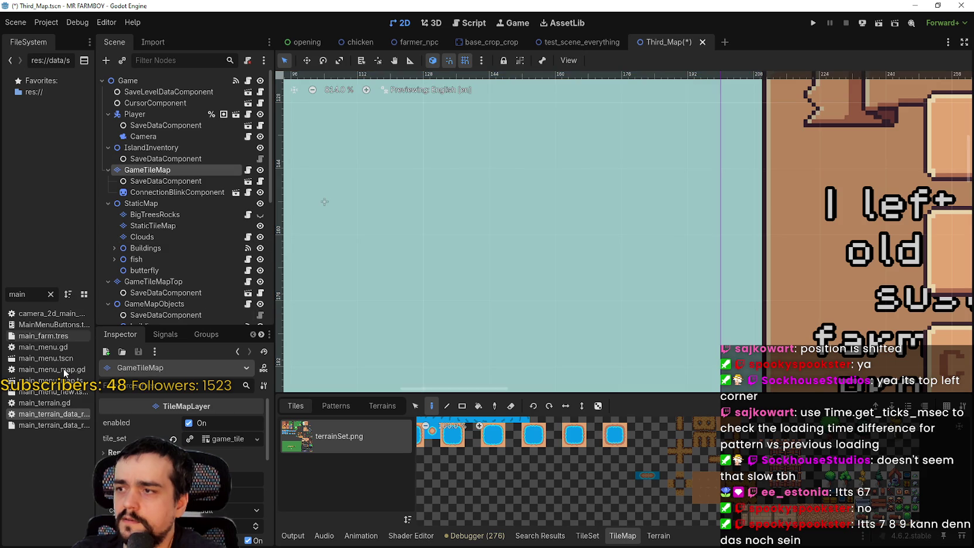
# - Change set_pattern's offset in main_terrain_data_resource.gd to Vector2i(8, 8) and run the project
pyautogui.doubleClick(70, 414)
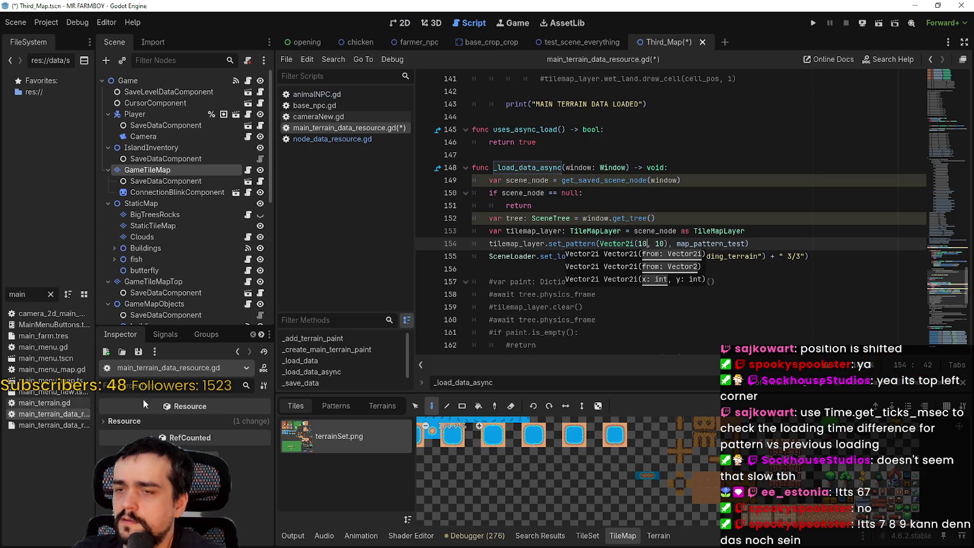
pyautogui.doubleClick(644, 243)
pyautogui.write('8, ')
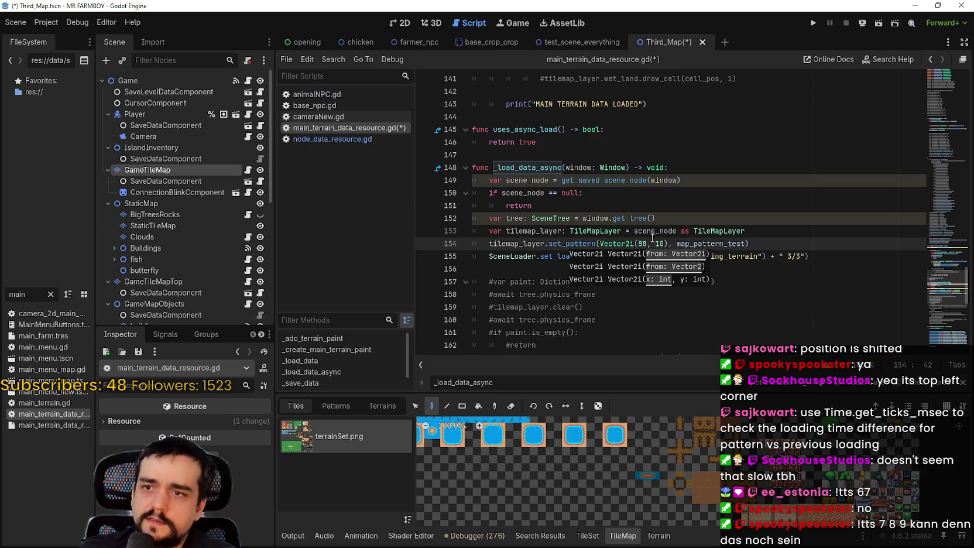
pyautogui.write('8')
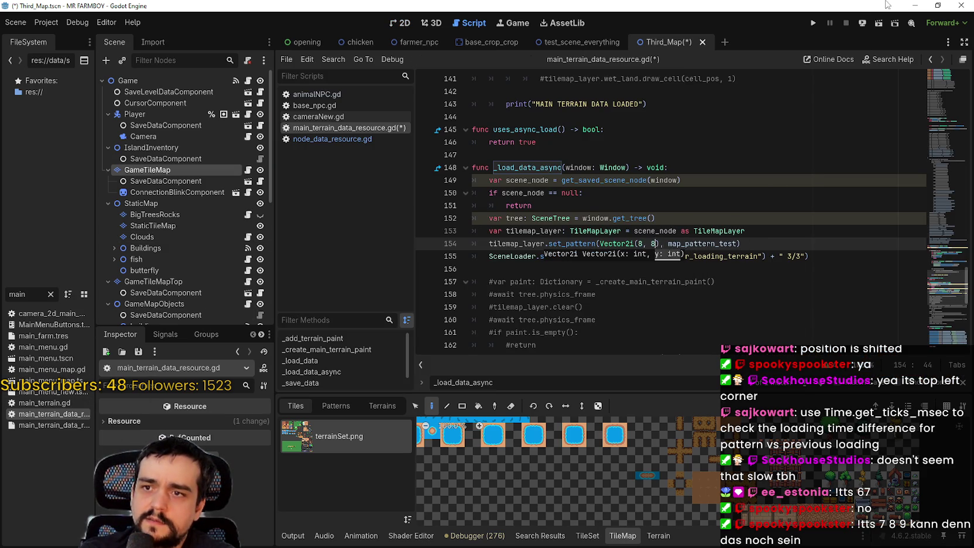
pyautogui.click(813, 23)
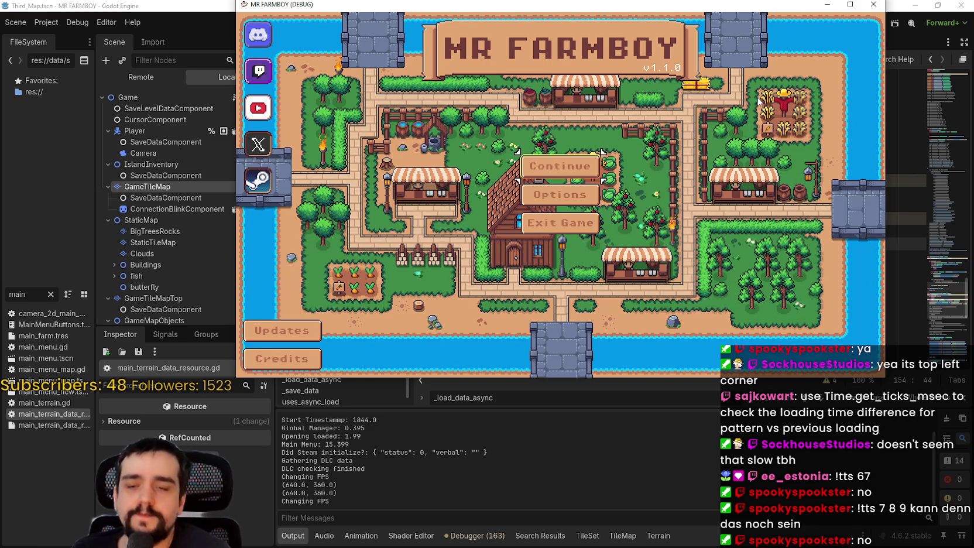
# - In the running game, choose Continue and load Save 8 from the save list
pyautogui.click(566, 167)
pyautogui.scroll(-1, 632, 191)
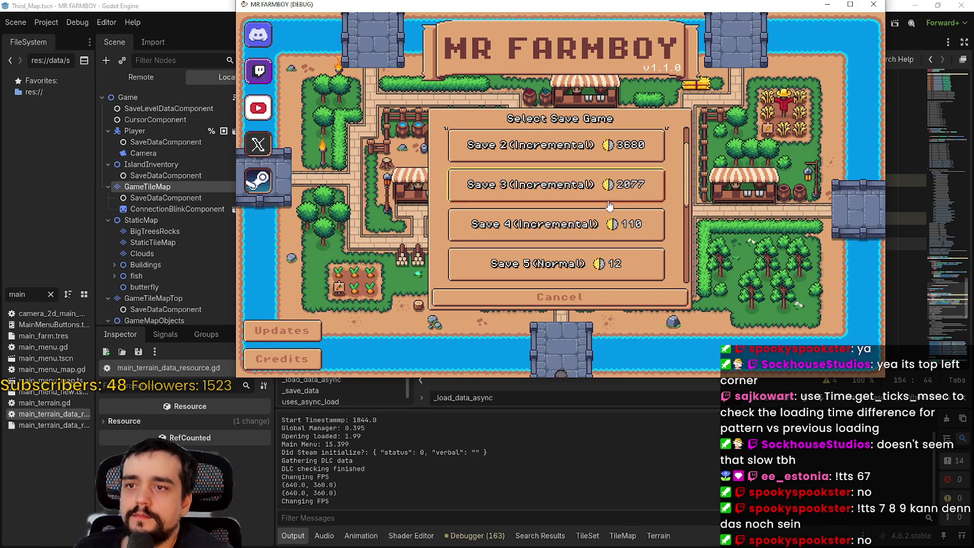
pyautogui.scroll(-4, 609, 203)
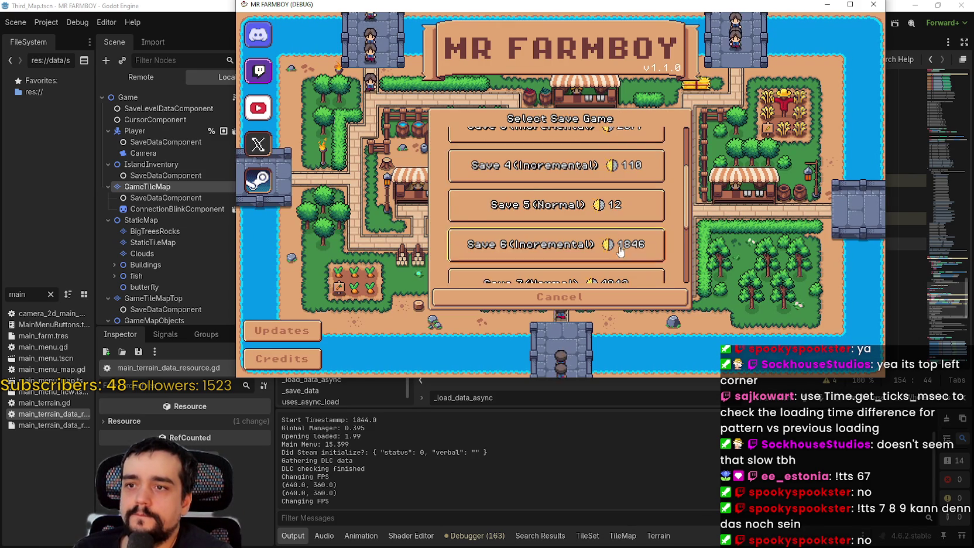
pyautogui.click(615, 232)
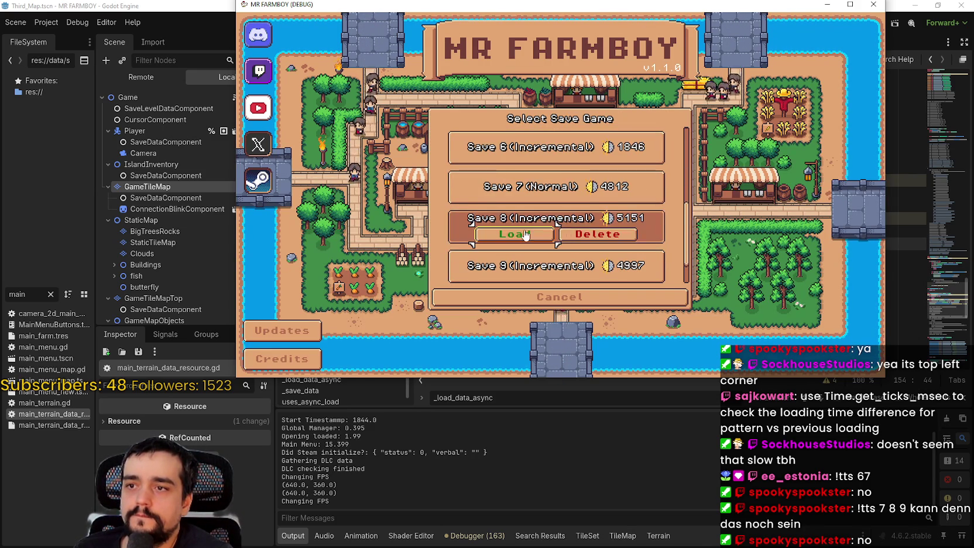
pyautogui.click(516, 232)
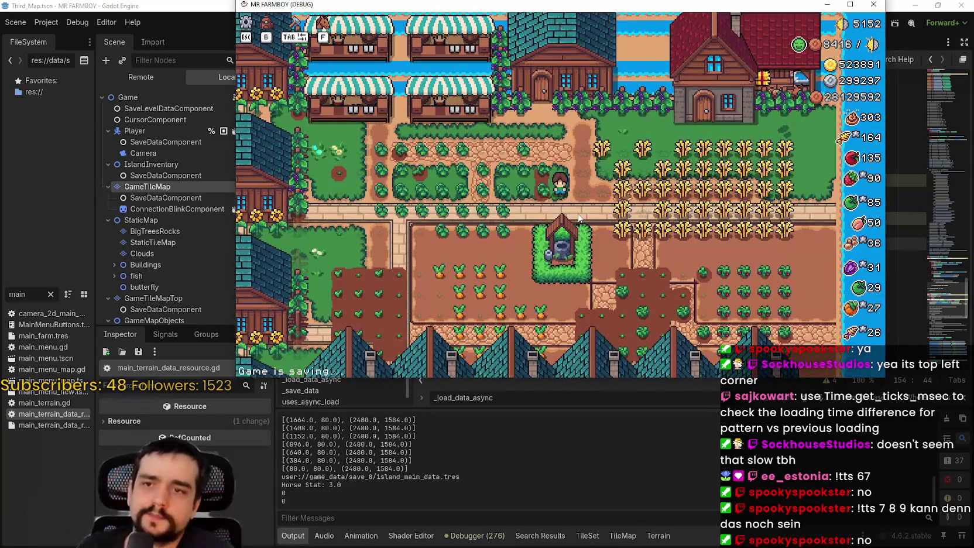
# - Zoom in and walk the farmer past the houses, chicken coops and duck pens, then set the window aside
pyautogui.scroll(-10, 579, 237)
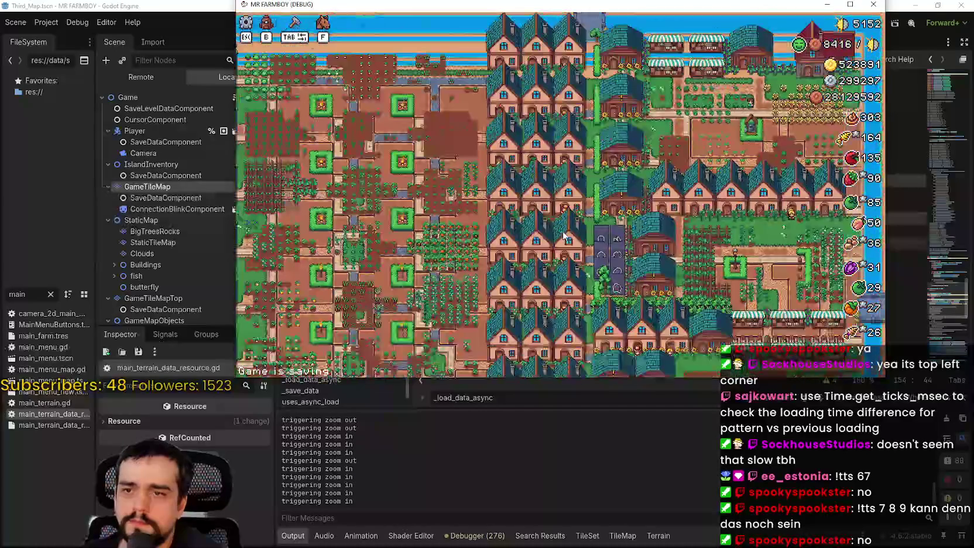
pyautogui.scroll(-2, 563, 236)
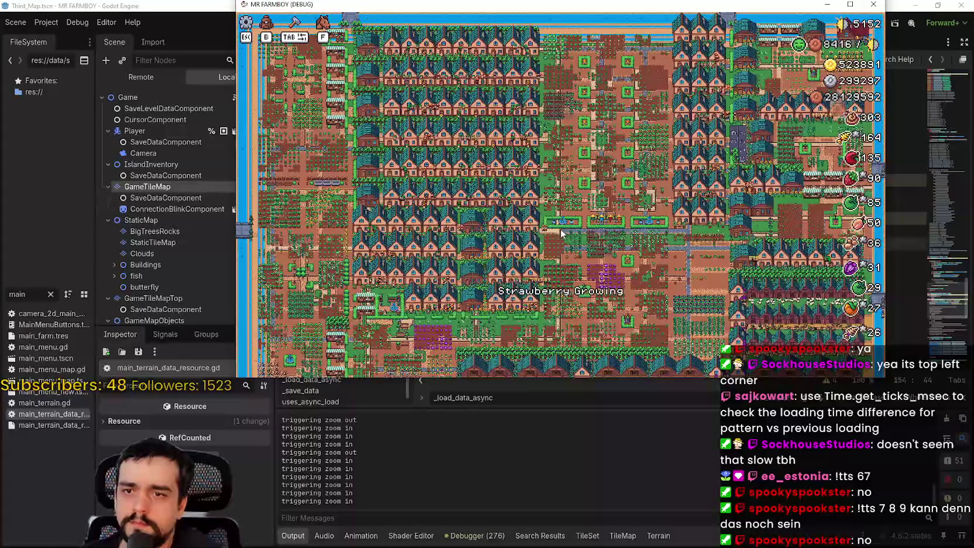
pyautogui.scroll(4, 560, 233)
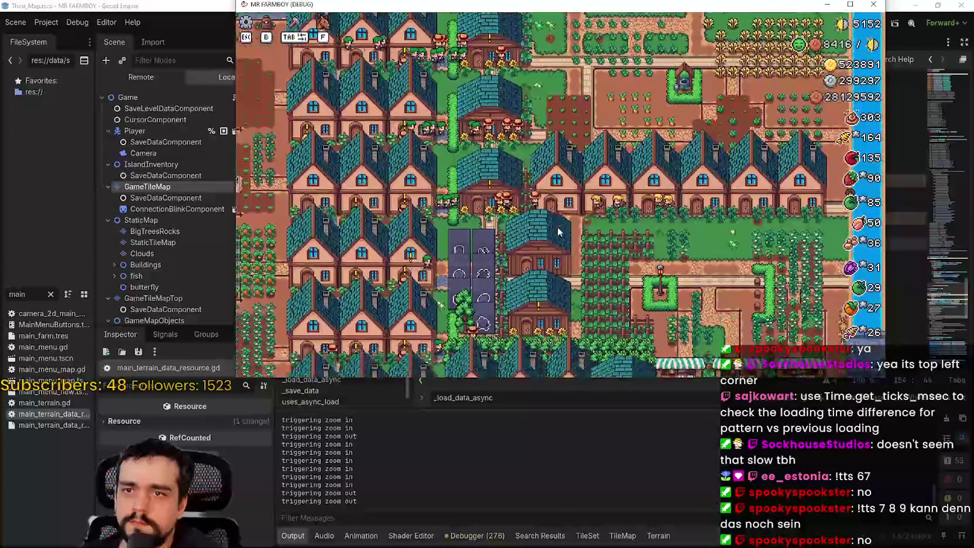
pyautogui.press('s')
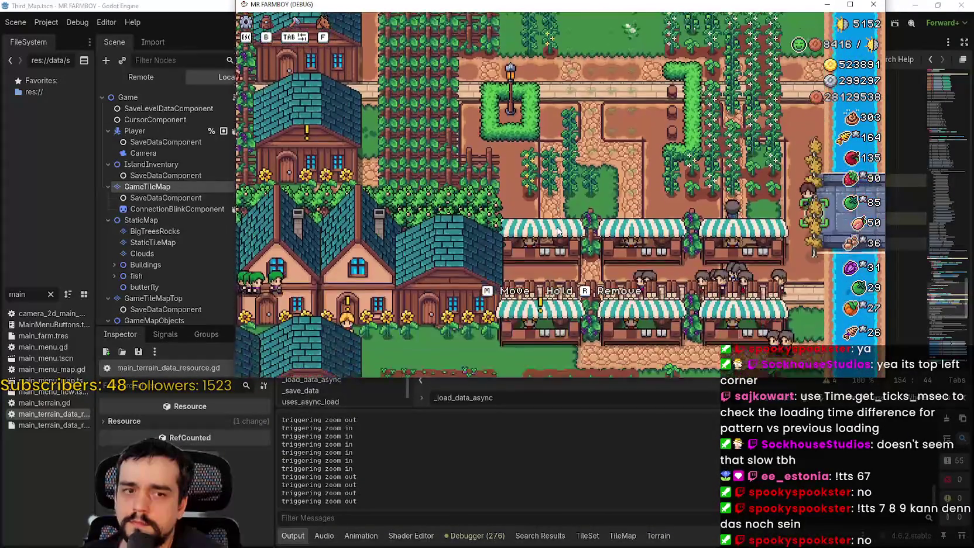
pyautogui.press('s')
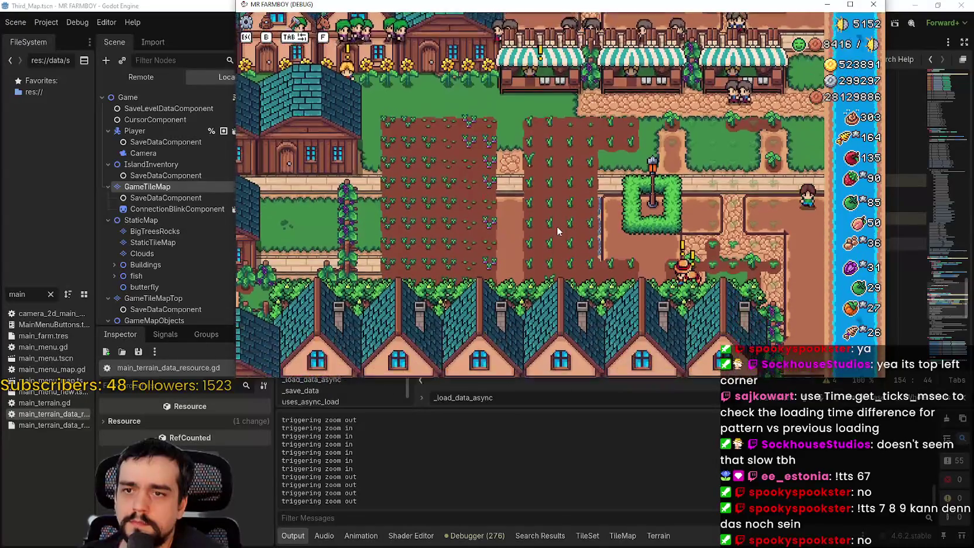
pyautogui.press('s')
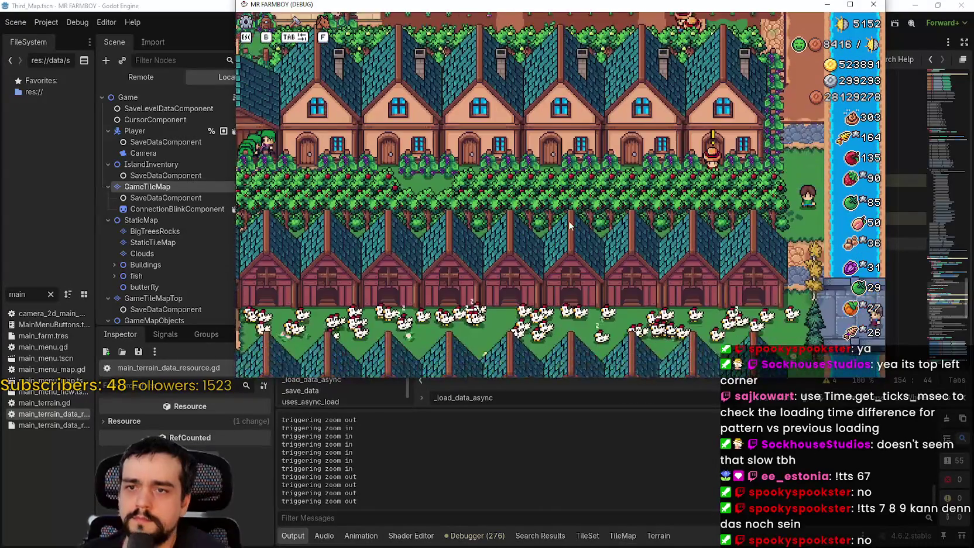
pyautogui.press('s')
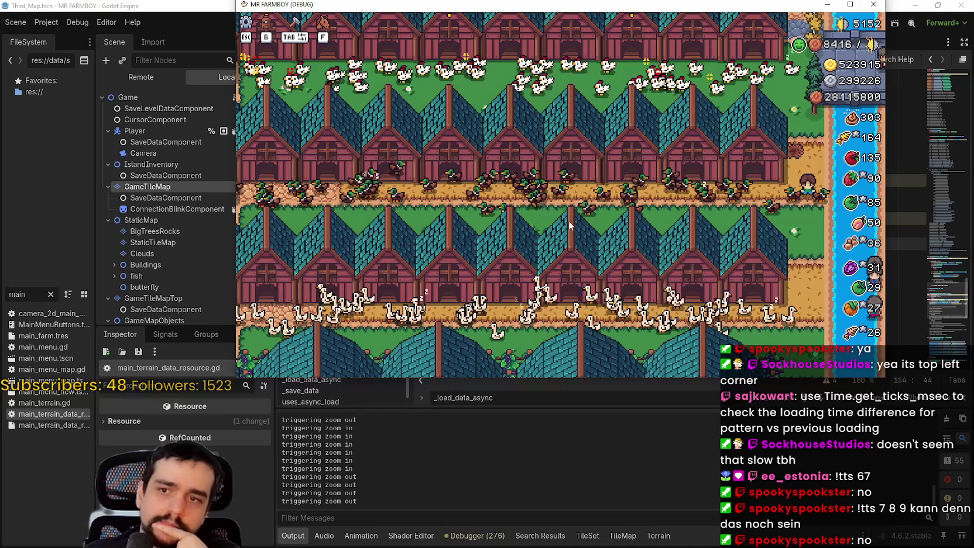
pyautogui.scroll(3, 649, 252)
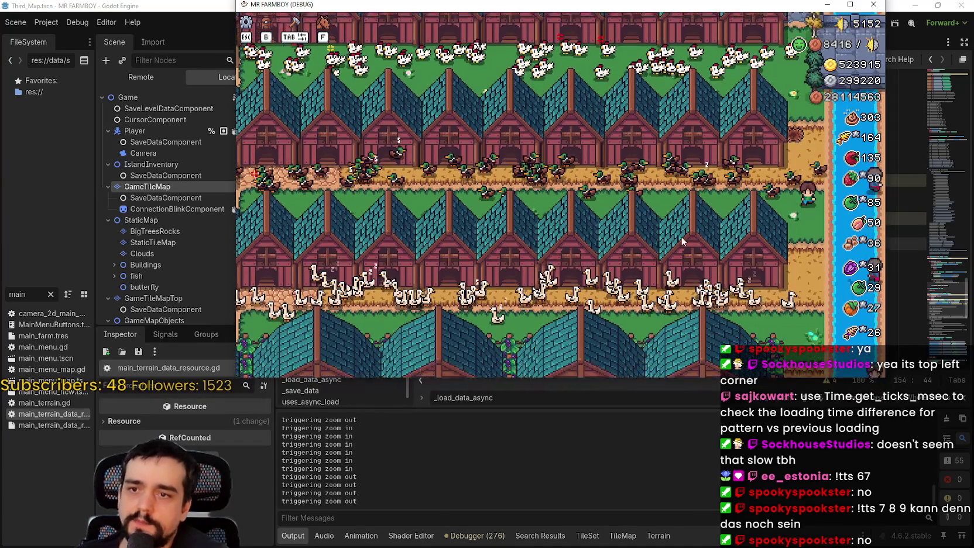
pyautogui.press('s')
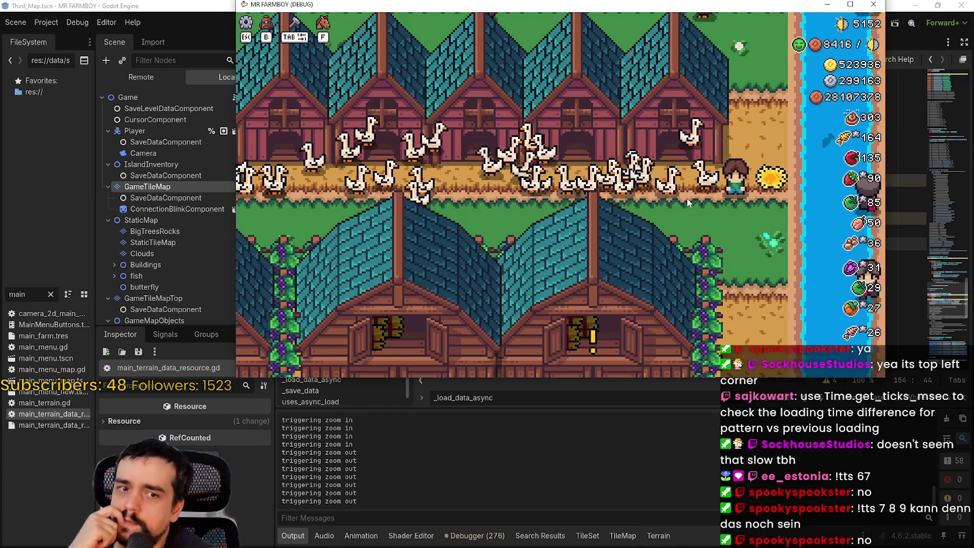
pyautogui.moveTo(748, 3); pyautogui.dragTo(745, 84)
pyautogui.click(706, 5)
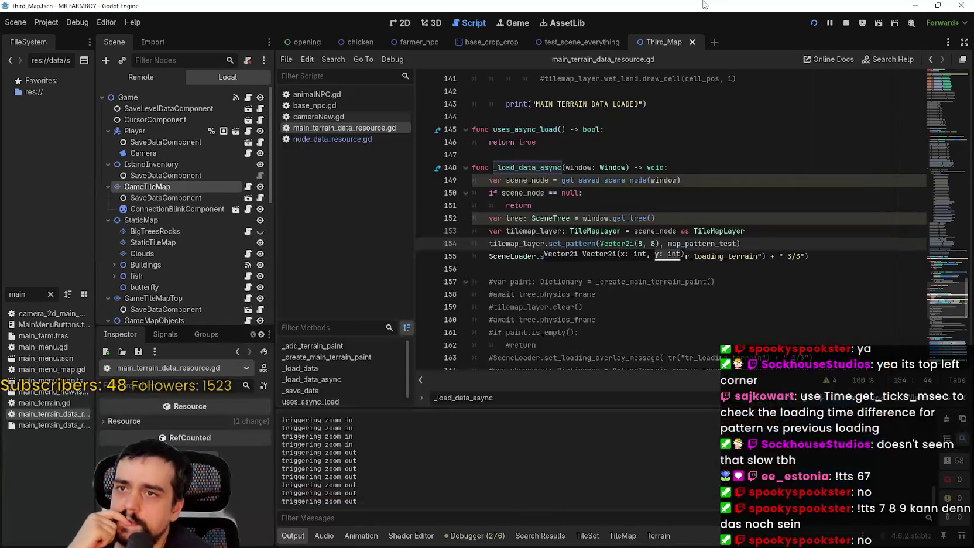
# - Switch the editor to the 2D view and stop the running MR FARMBOY game
pyautogui.click(399, 23)
pyautogui.scroll(-4, 592, 264)
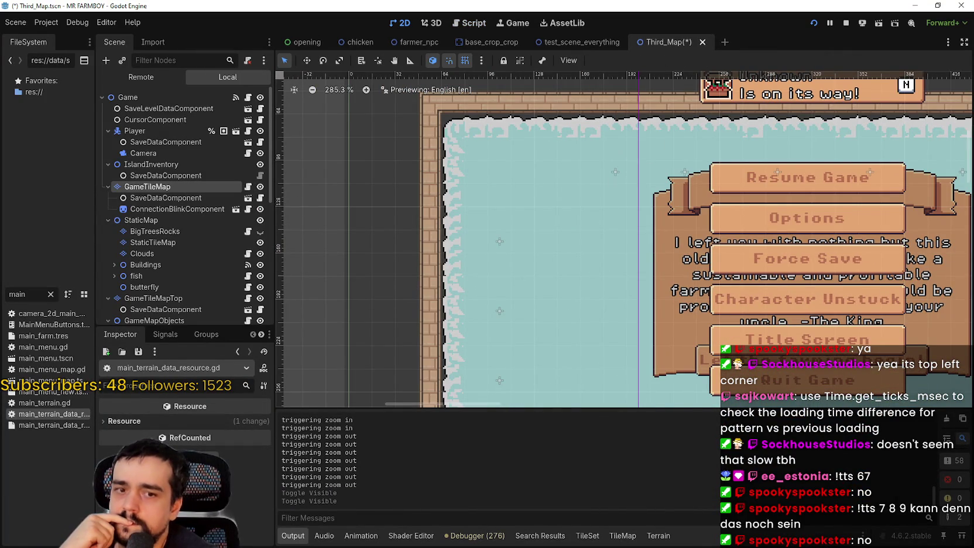
pyautogui.hotkey('alt', 'Tab')
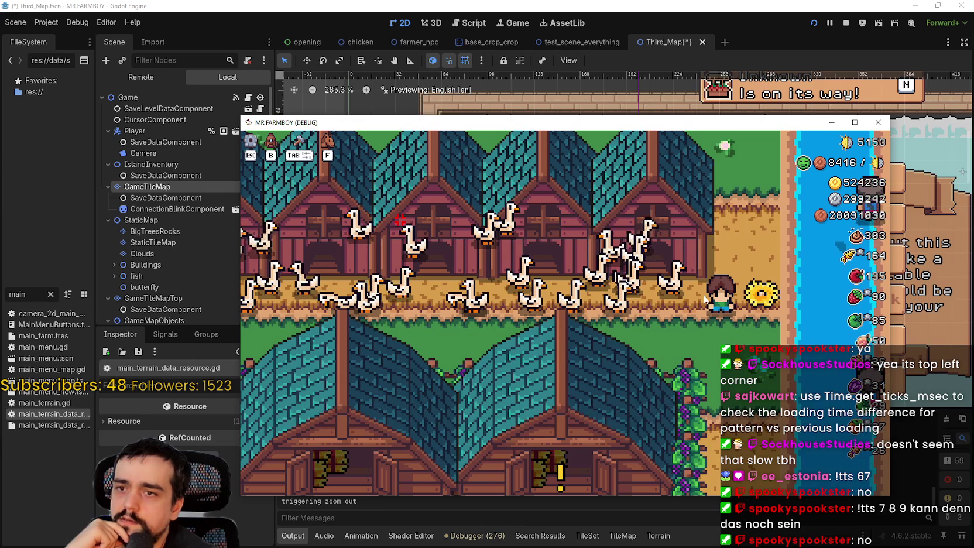
pyautogui.click(647, 4)
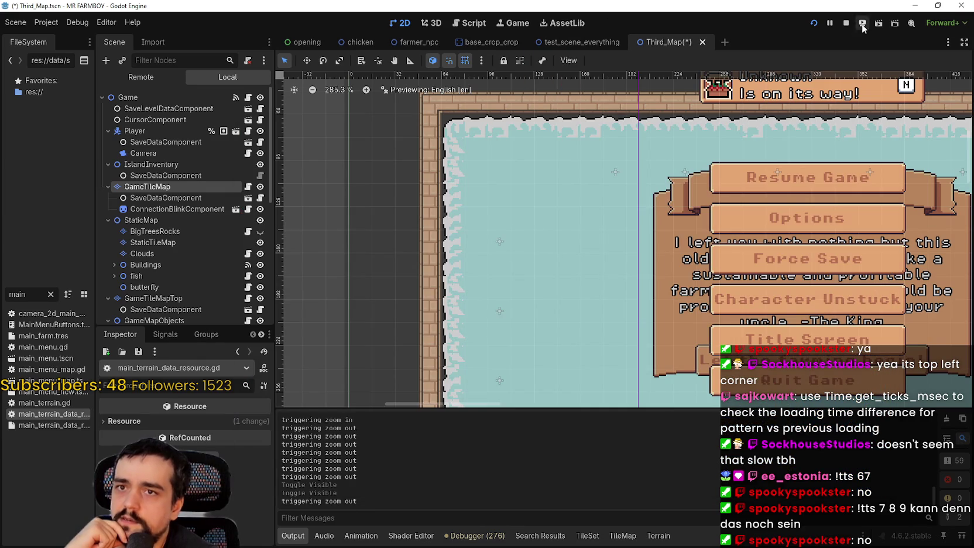
pyautogui.click(846, 22)
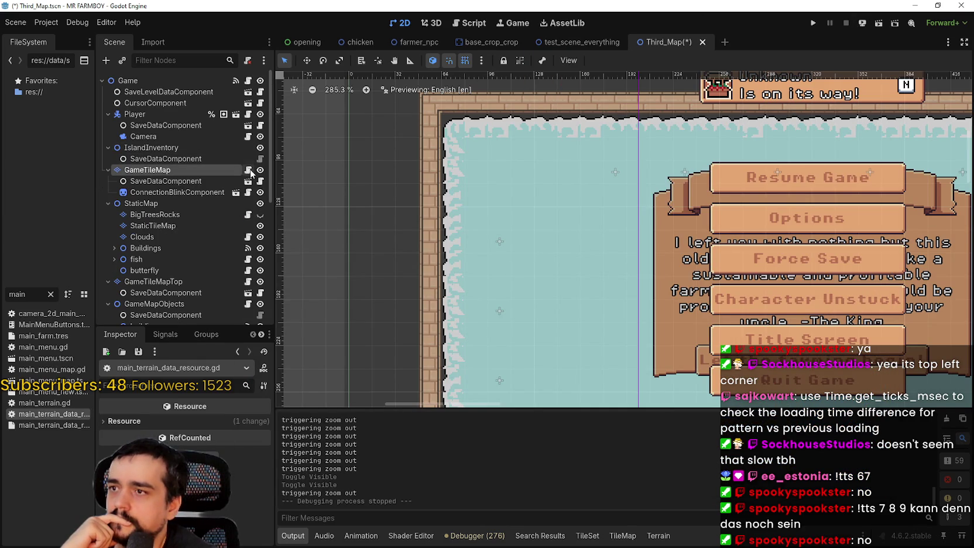
# - Change line 154's set_pattern offset to Vector2i(7, 10) and relaunch the game
pyautogui.doubleClick(35, 414)
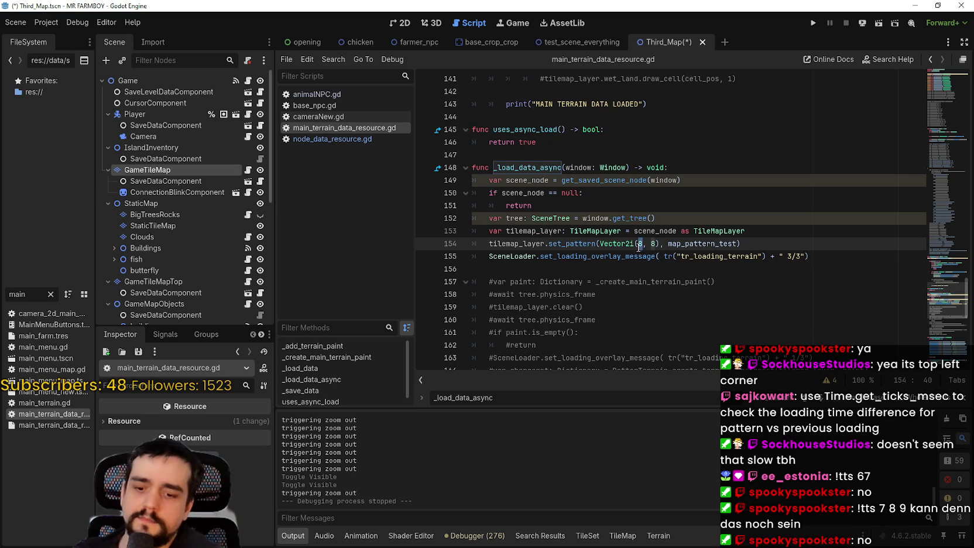
pyautogui.click(650, 244)
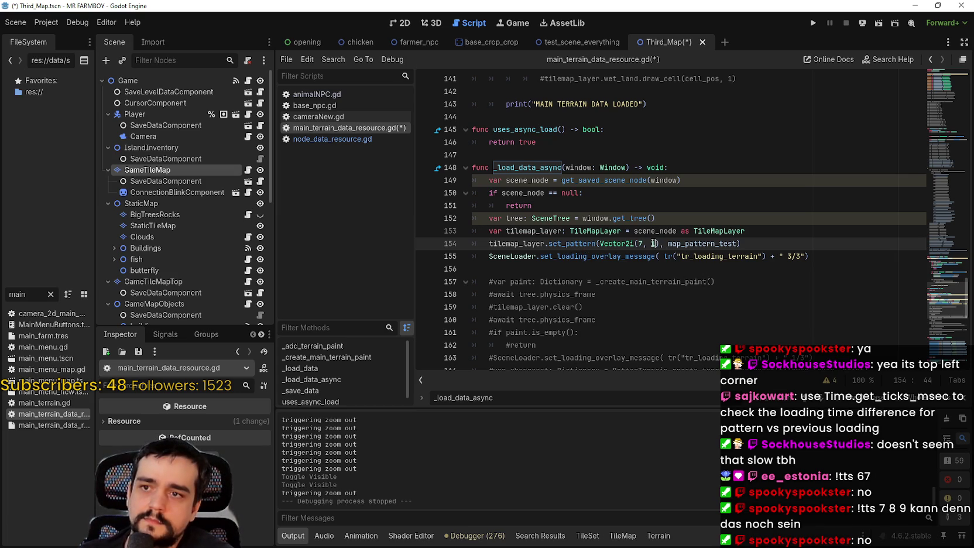
pyautogui.click(812, 24)
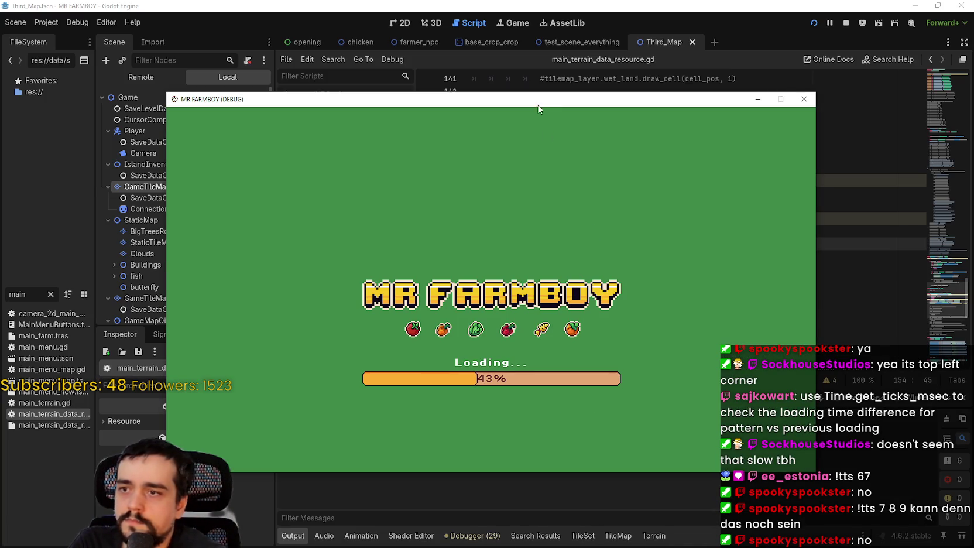
# - Reposition the game window, continue to the save list and load Save 8
pyautogui.moveTo(539, 108); pyautogui.dragTo(607, 74)
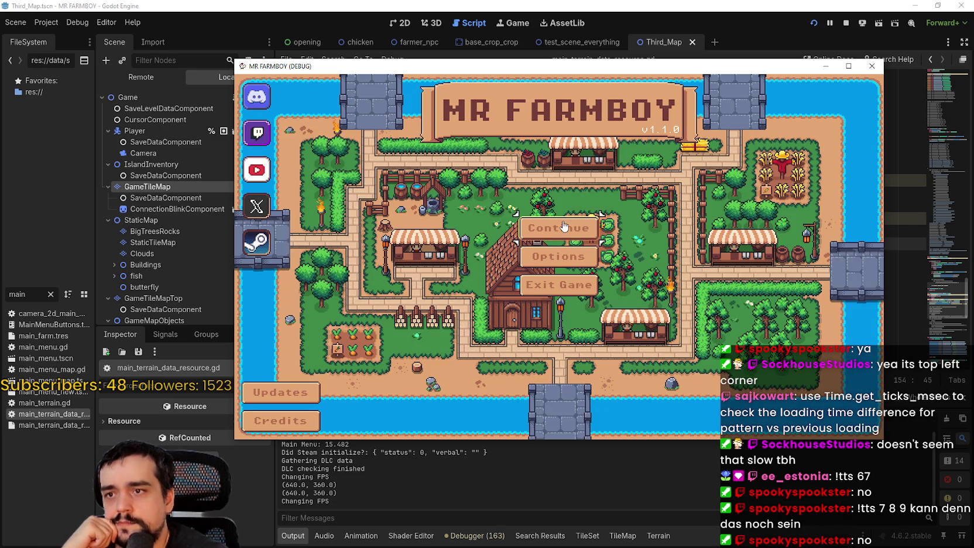
pyautogui.click(563, 226)
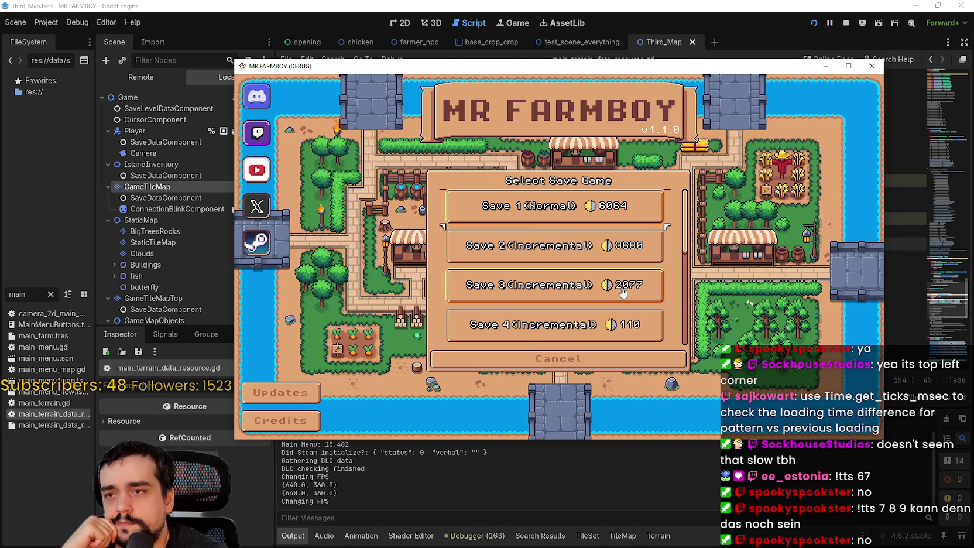
pyautogui.scroll(-4, 612, 283)
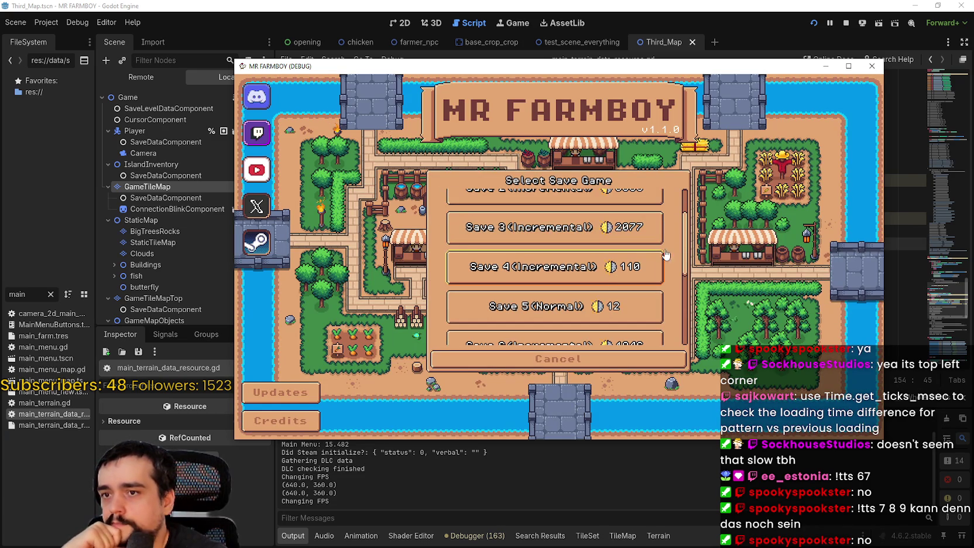
pyautogui.scroll(-2, 673, 287)
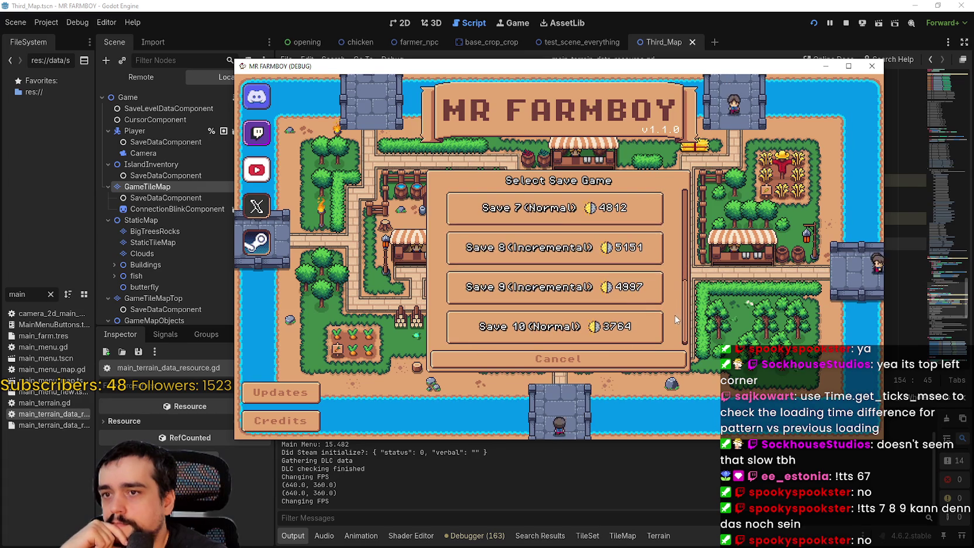
pyautogui.moveTo(729, 66)
pyautogui.mouseDown()
pyautogui.moveTo(723, 521)
pyautogui.moveTo(741, 134)
pyautogui.mouseUp()
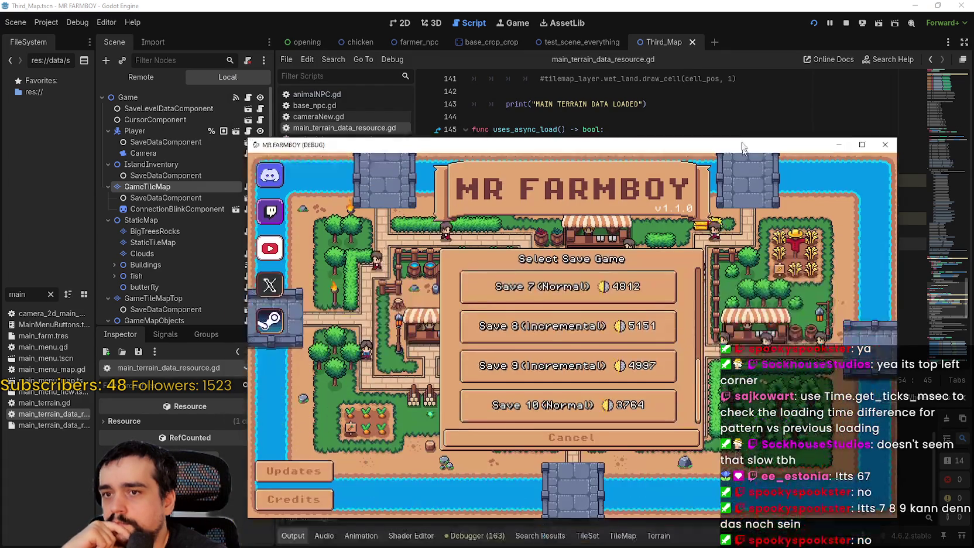
pyautogui.click(576, 319)
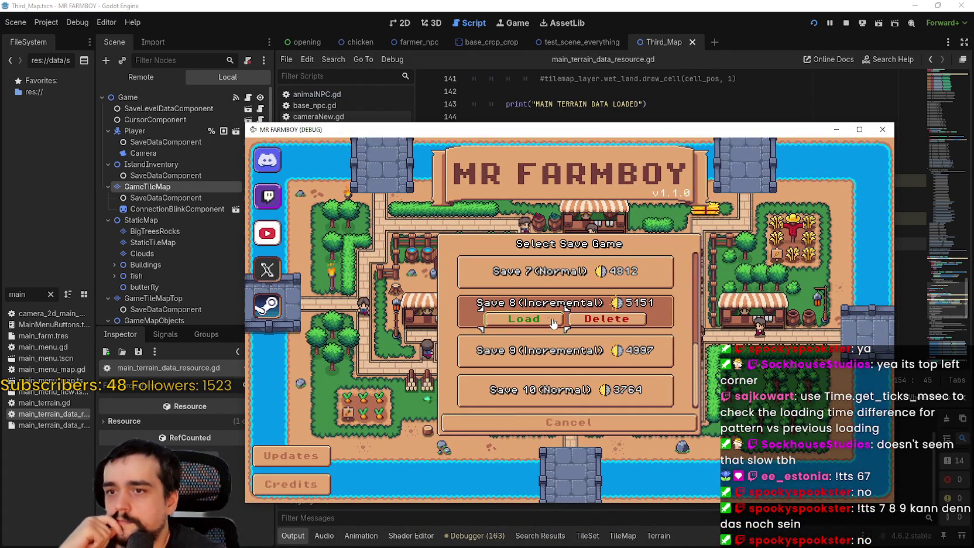
pyautogui.click(524, 320)
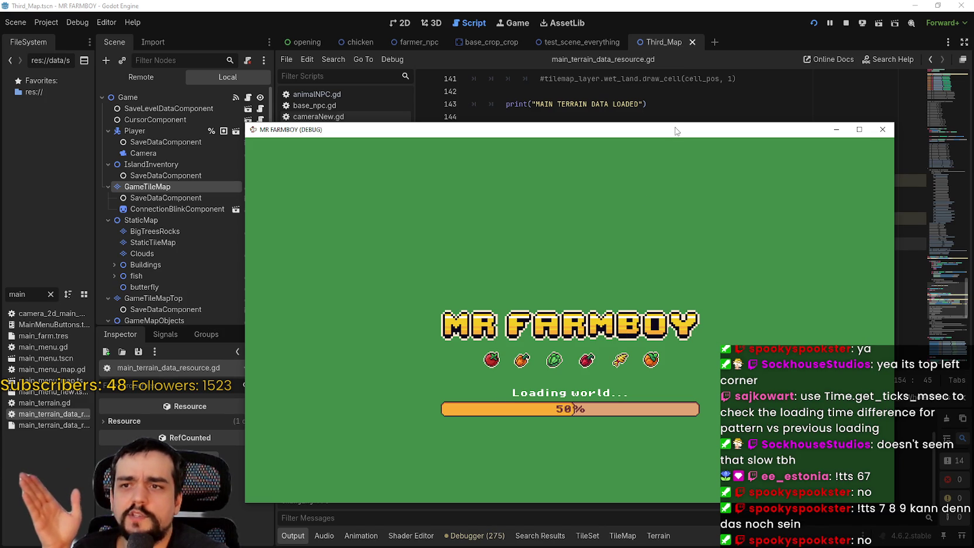
pyautogui.click(686, 8)
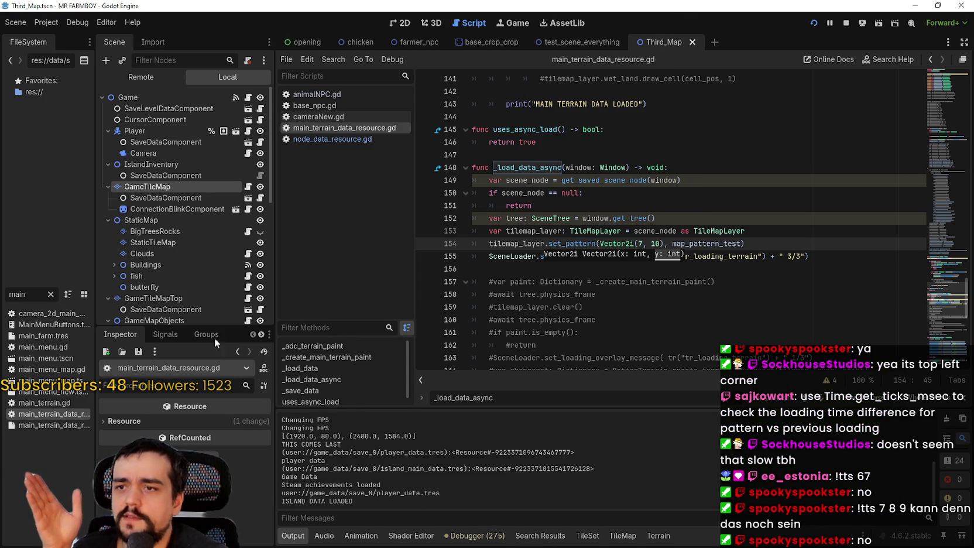
# - Inspect the get_pattern, get_used_cells and map_pattern_test lines in _save_data, then stop the game
pyautogui.scroll(5, 721, 252)
pyautogui.scroll(15, 722, 252)
pyautogui.scroll(2, 721, 252)
pyautogui.click(940, 135)
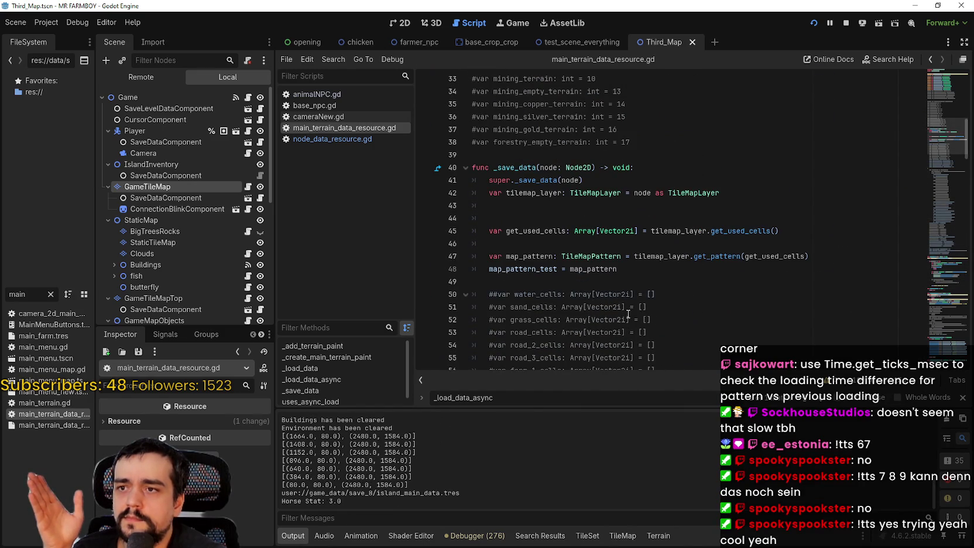
pyautogui.doubleClick(549, 270)
pyautogui.click(721, 256)
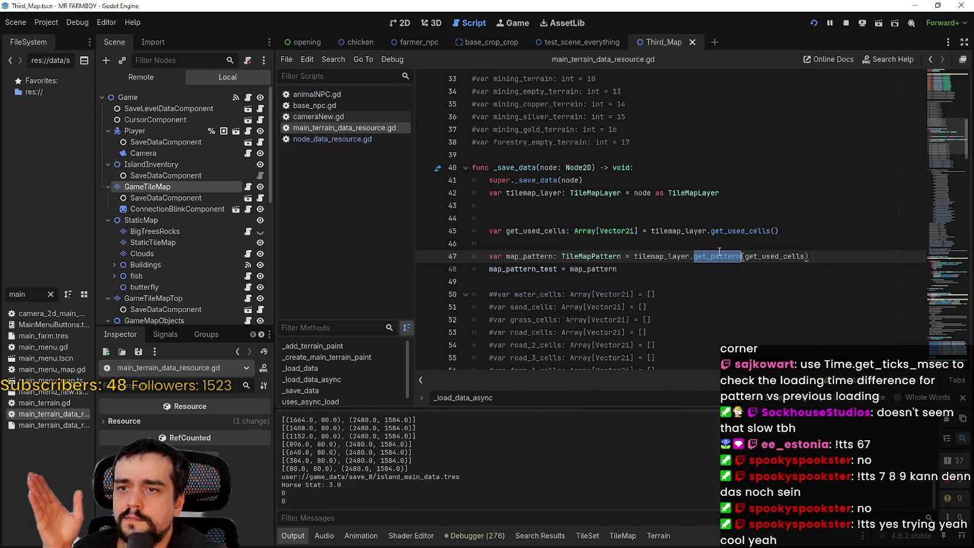
pyautogui.moveTo(720, 259)
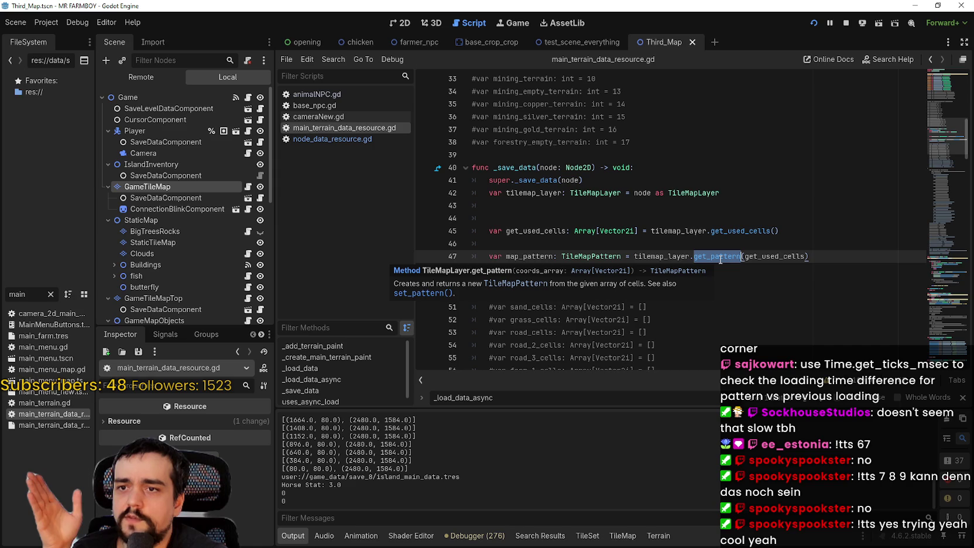
pyautogui.doubleClick(791, 256)
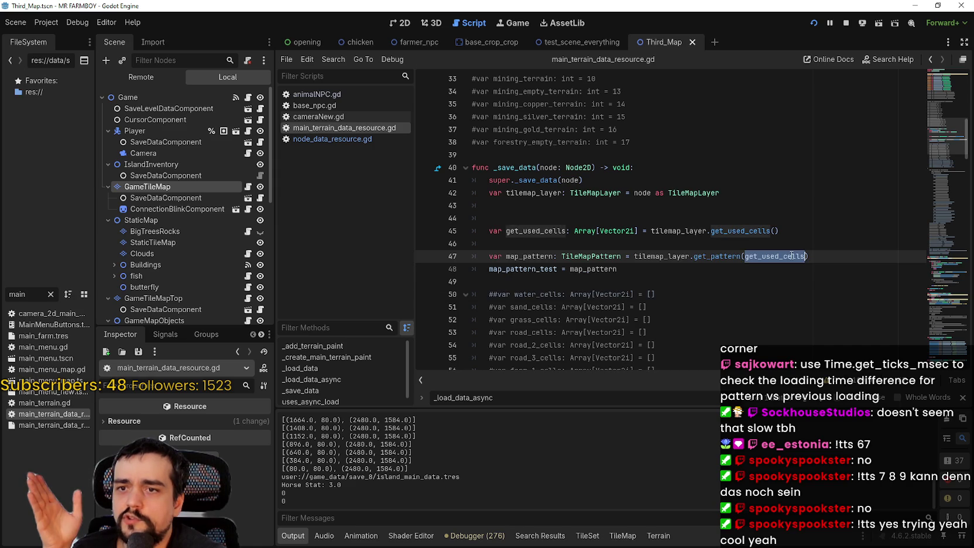
pyautogui.doubleClick(594, 269)
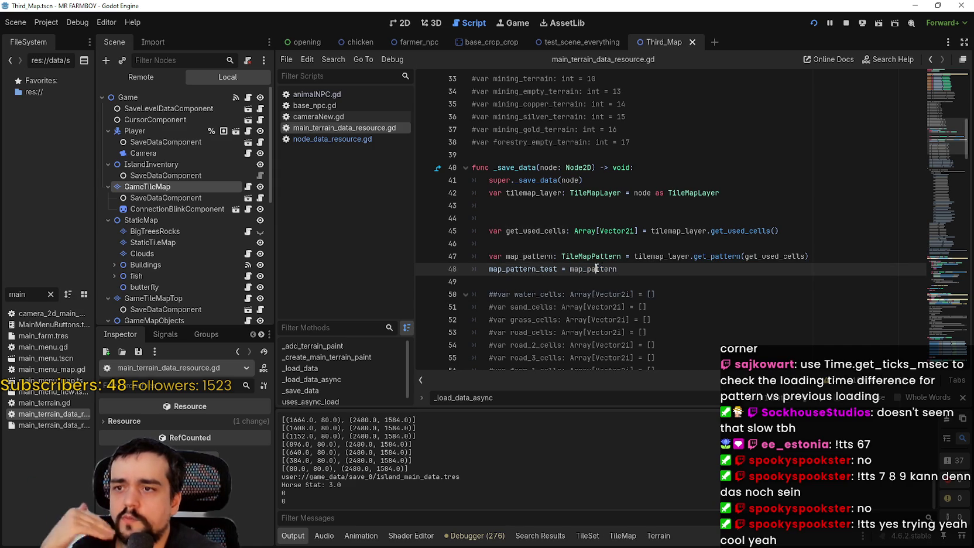
pyautogui.moveTo(596, 268); pyautogui.dragTo(484, 252)
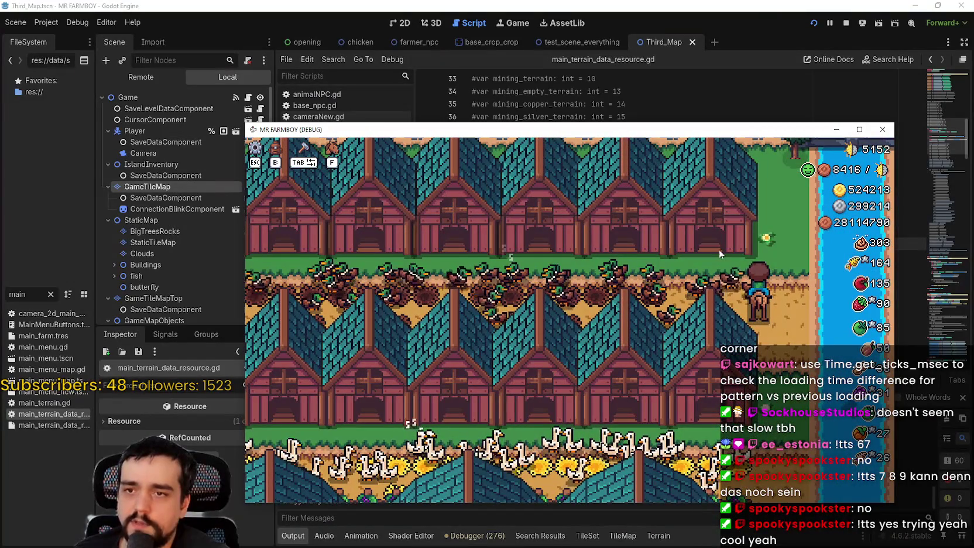
pyautogui.click(846, 22)
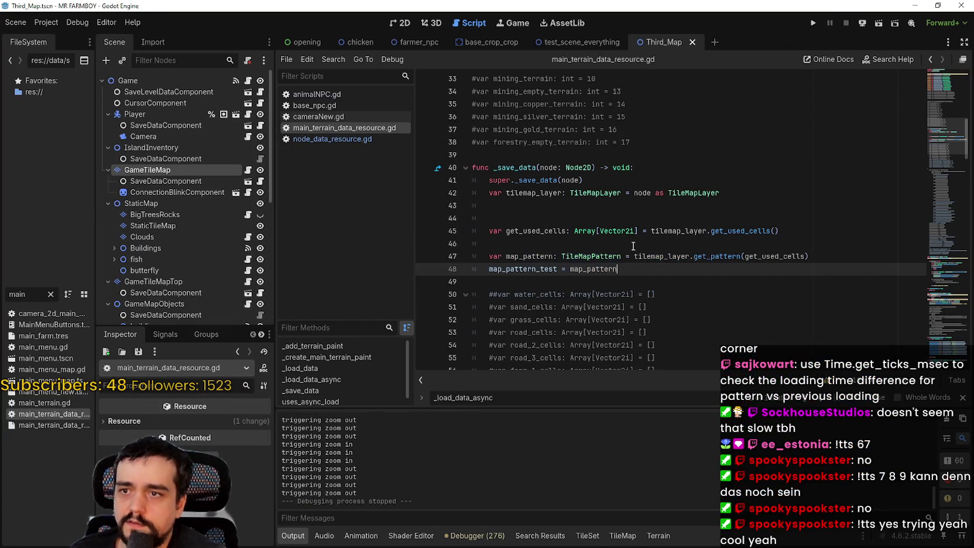
# - Change the line 154 offset's y value to 9, then save and relaunch the game
pyautogui.moveTo(944, 141); pyautogui.dragTo(936, 293)
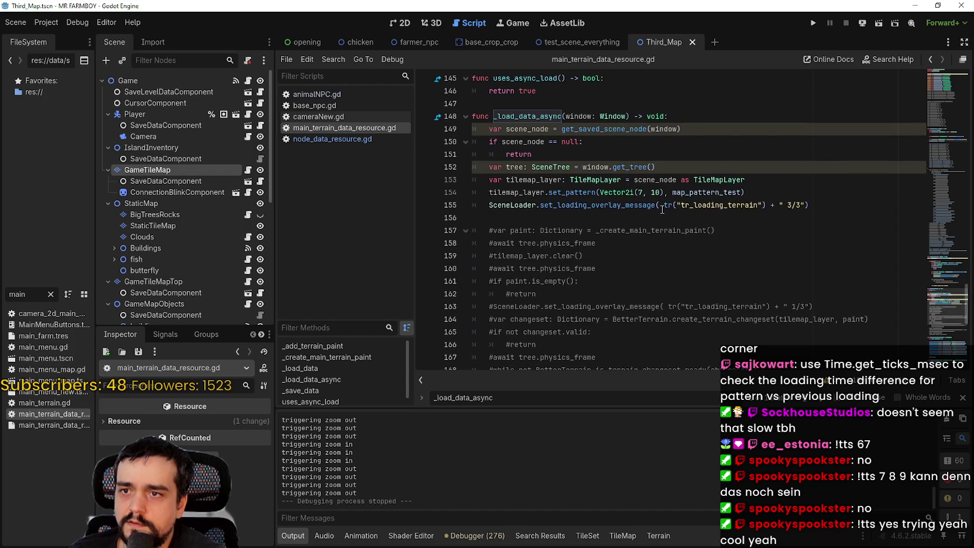
pyautogui.doubleClick(641, 192)
pyautogui.click(660, 230)
pyautogui.click(641, 192)
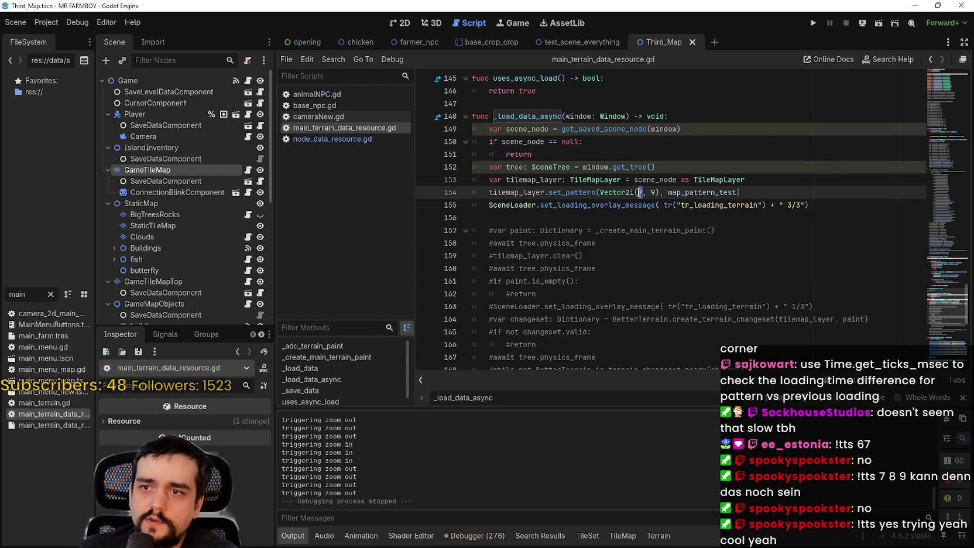
pyautogui.click(644, 182)
pyautogui.click(812, 23)
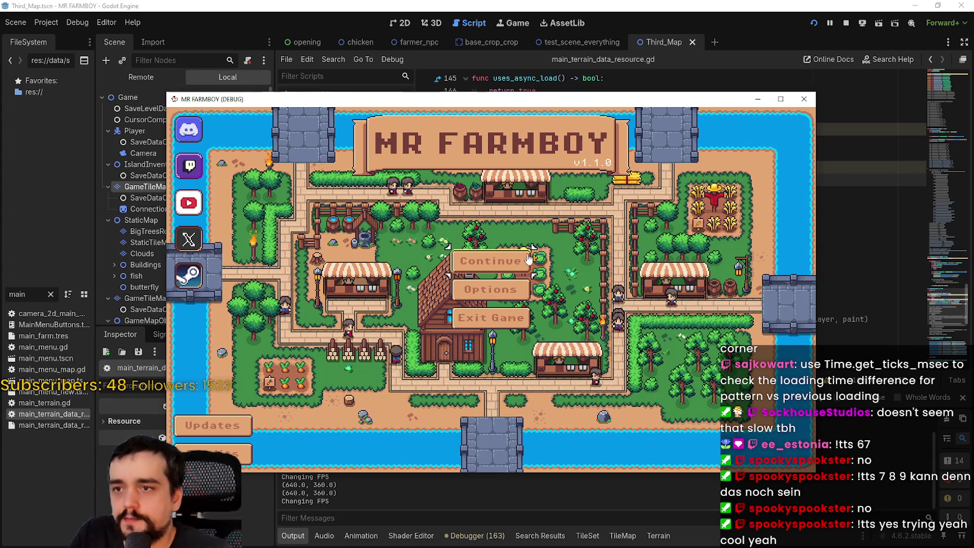
# - Open the save list in the running game and load Save 8
pyautogui.click(491, 261)
pyautogui.scroll(-4, 503, 311)
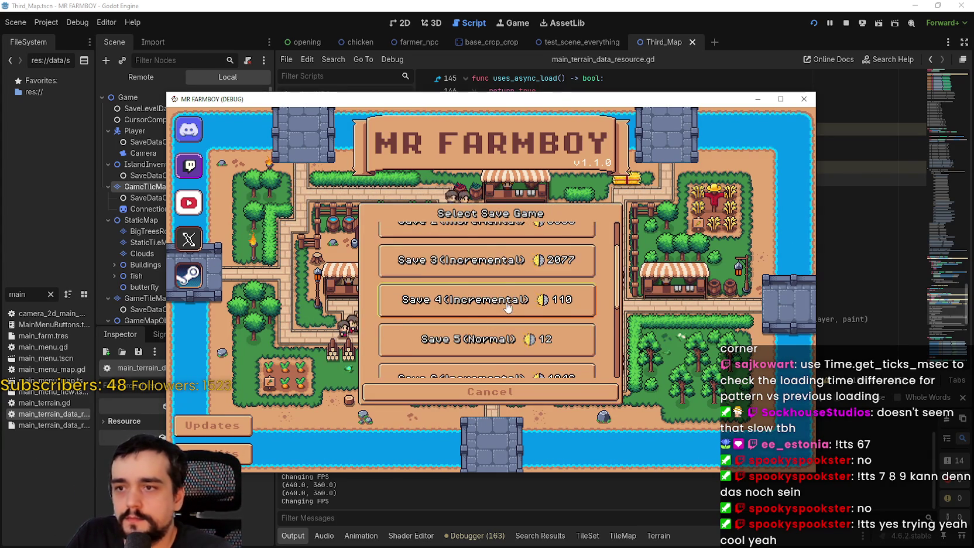
pyautogui.click(543, 326)
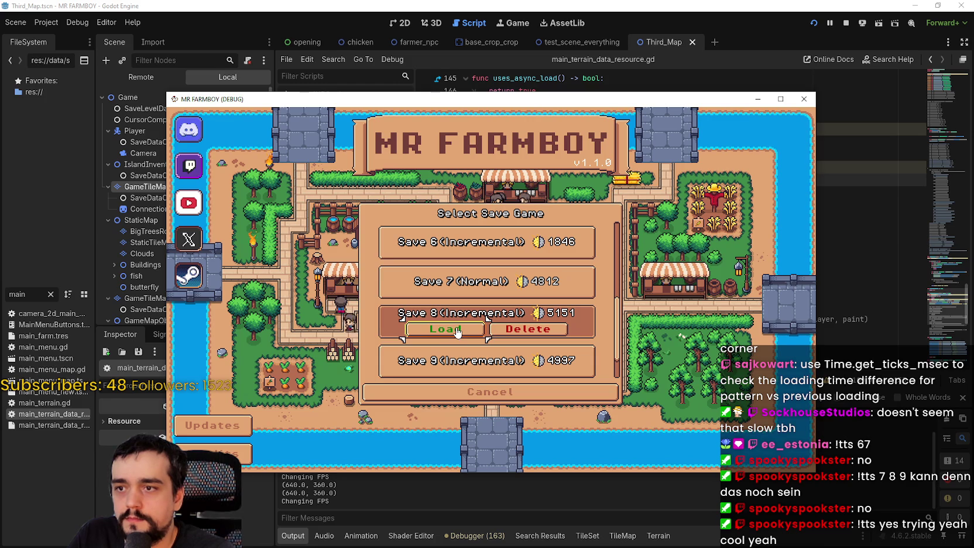
pyautogui.click(457, 331)
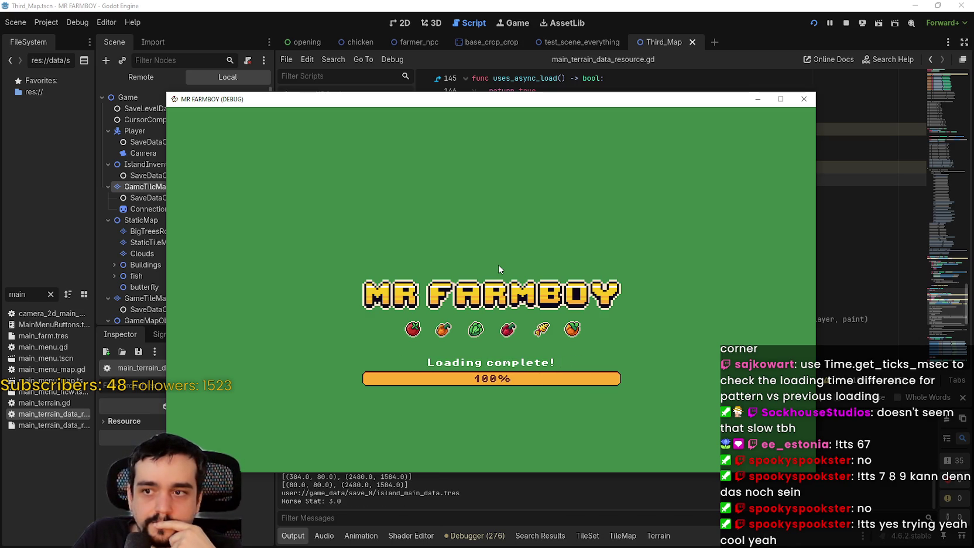
# - Zoom and pan around the farm, maximize then restore the game window, and stop the game
pyautogui.scroll(-2, 498, 269)
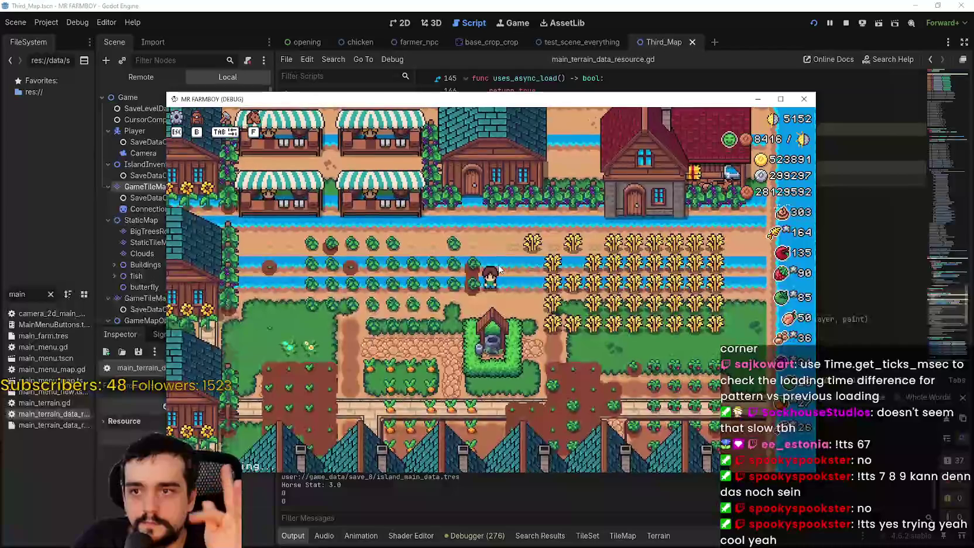
pyautogui.scroll(4, 495, 282)
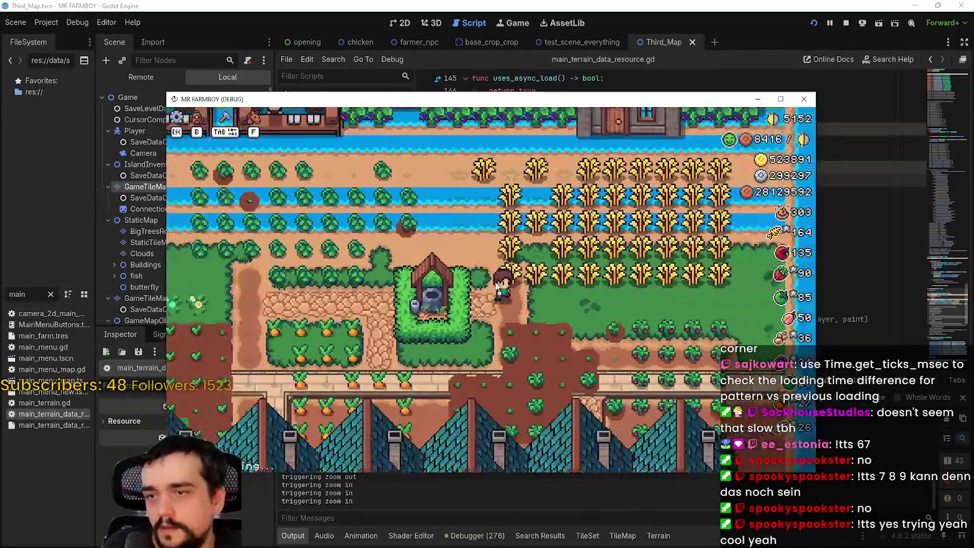
pyautogui.press('s')
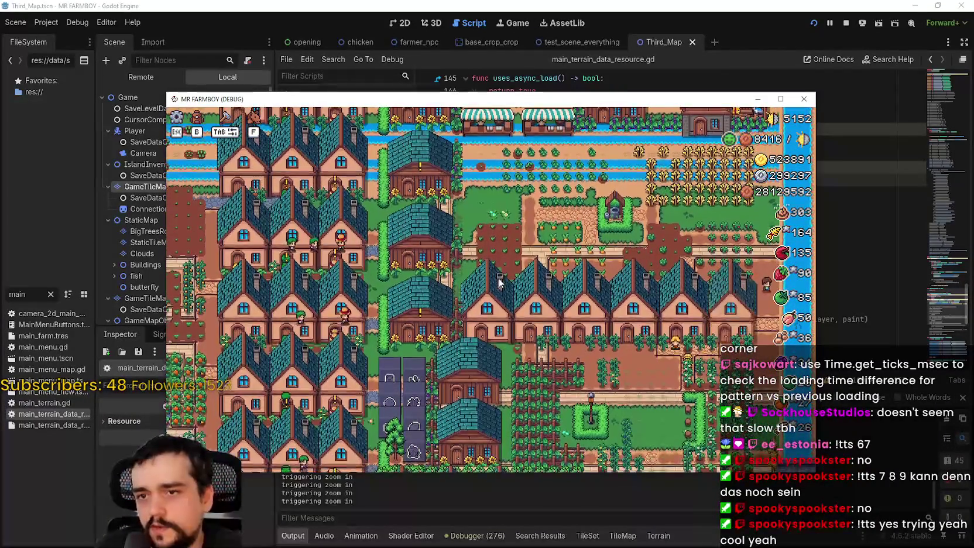
pyautogui.press('s')
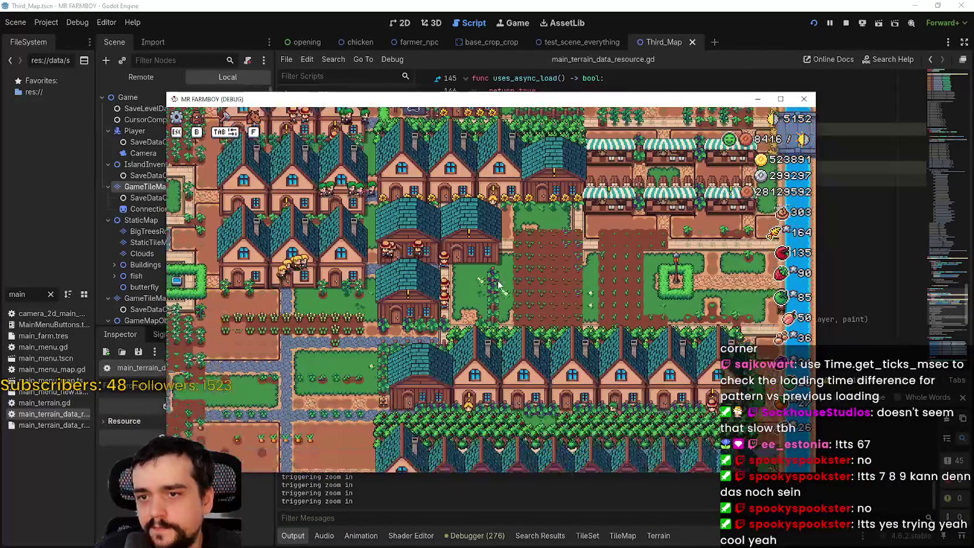
pyautogui.scroll(-2, 498, 281)
pyautogui.scroll(2, 499, 285)
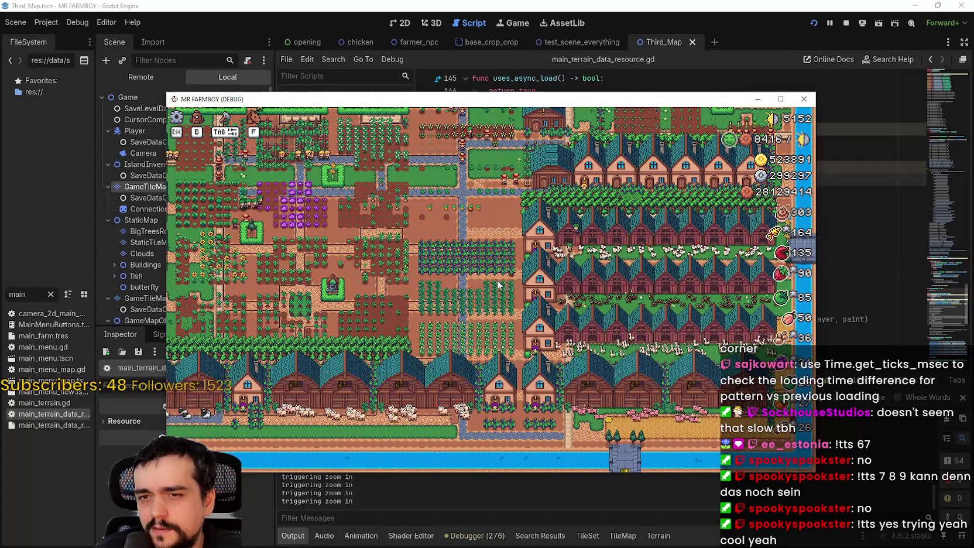
pyautogui.scroll(-3, 498, 284)
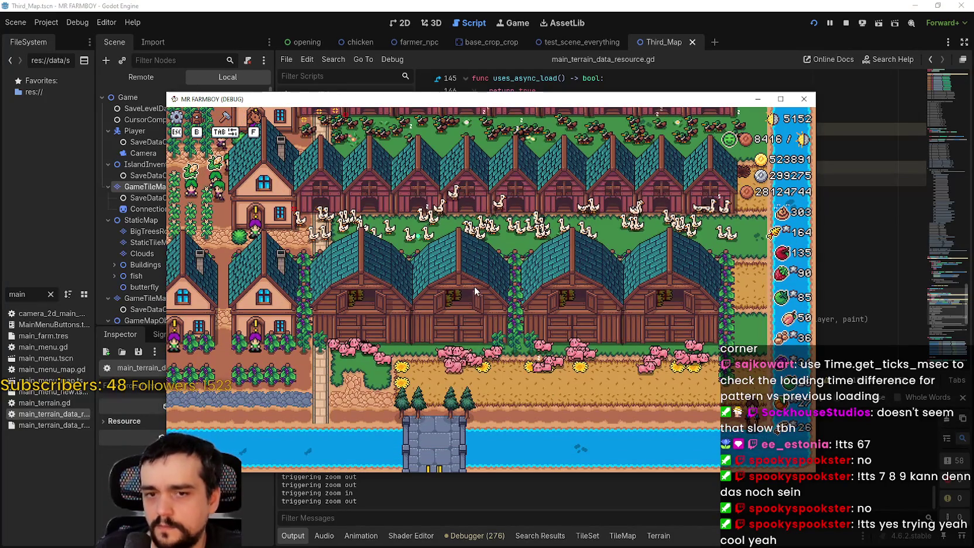
pyautogui.press('w')
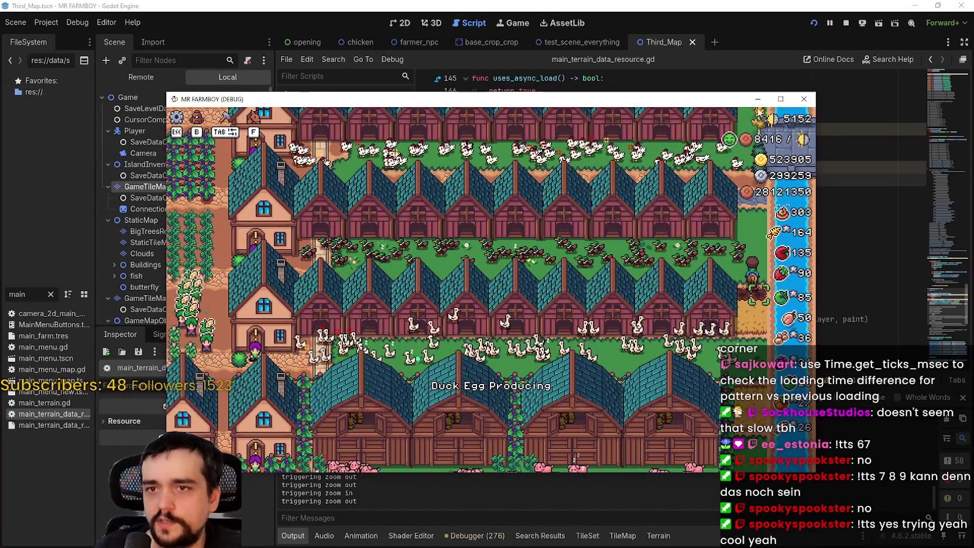
pyautogui.click(781, 99)
pyautogui.scroll(2, 683, 260)
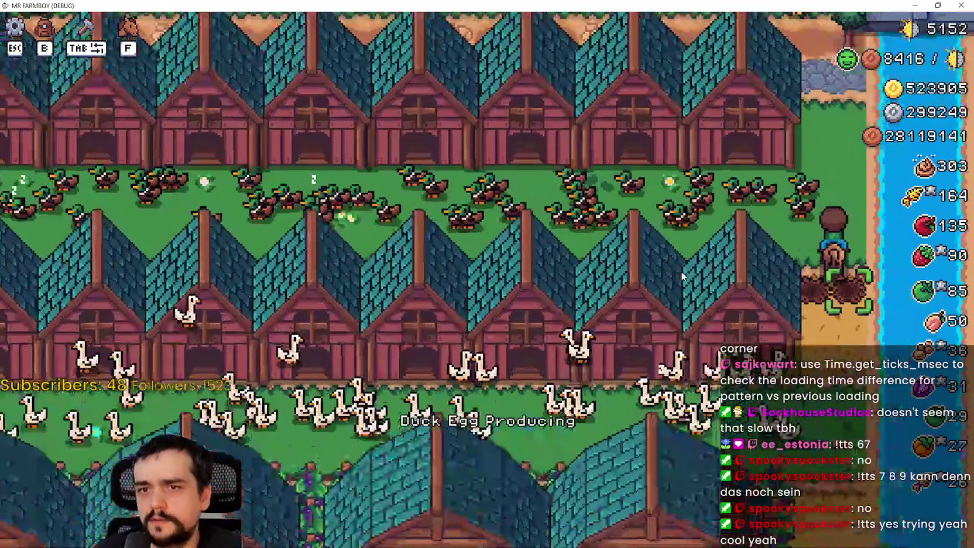
pyautogui.scroll(-4, 683, 258)
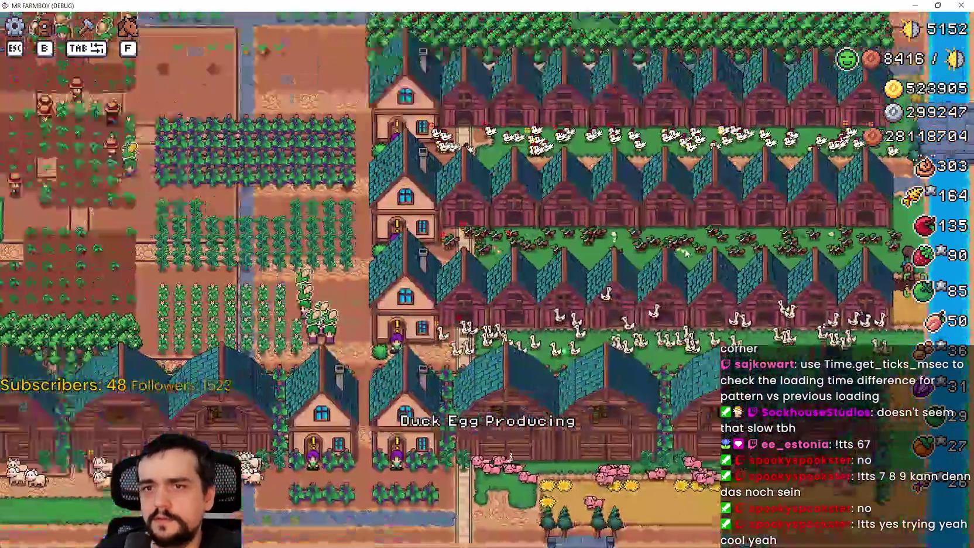
pyautogui.scroll(-2, 686, 253)
pyautogui.scroll(3, 687, 252)
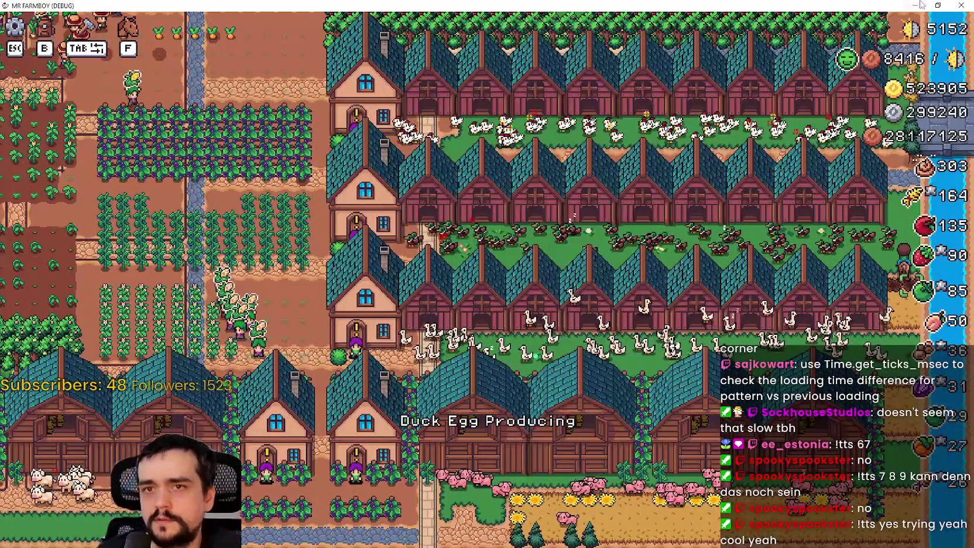
pyautogui.click(938, 5)
pyautogui.click(846, 23)
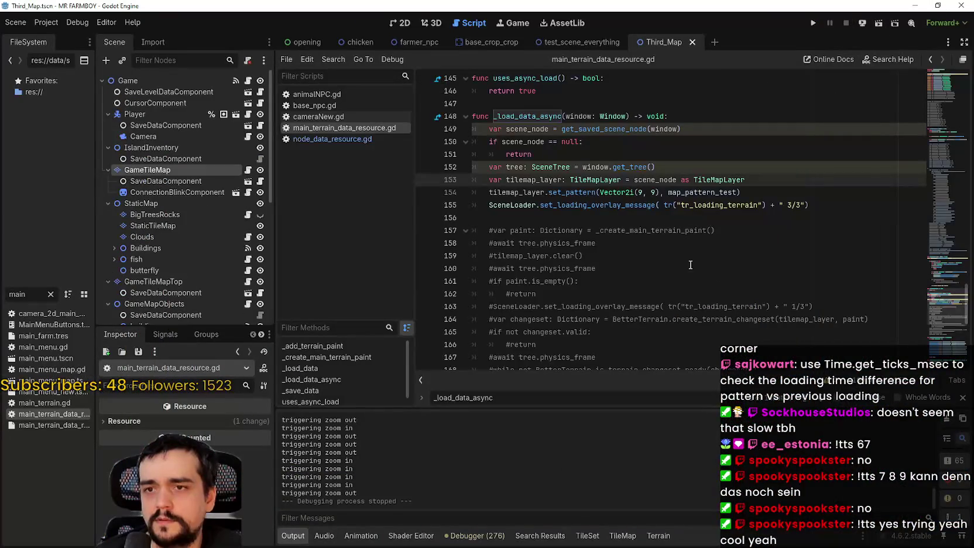
# - Change line 154's offset from Vector2i(9, 9) to Vector2i(1, 1) and run the project
pyautogui.click(642, 192)
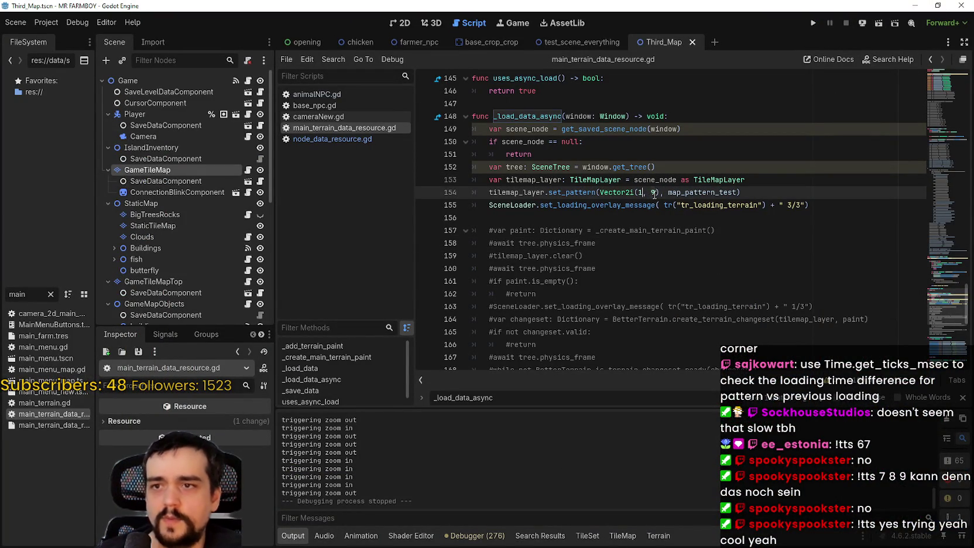
pyautogui.write('1')
pyautogui.click(819, 21)
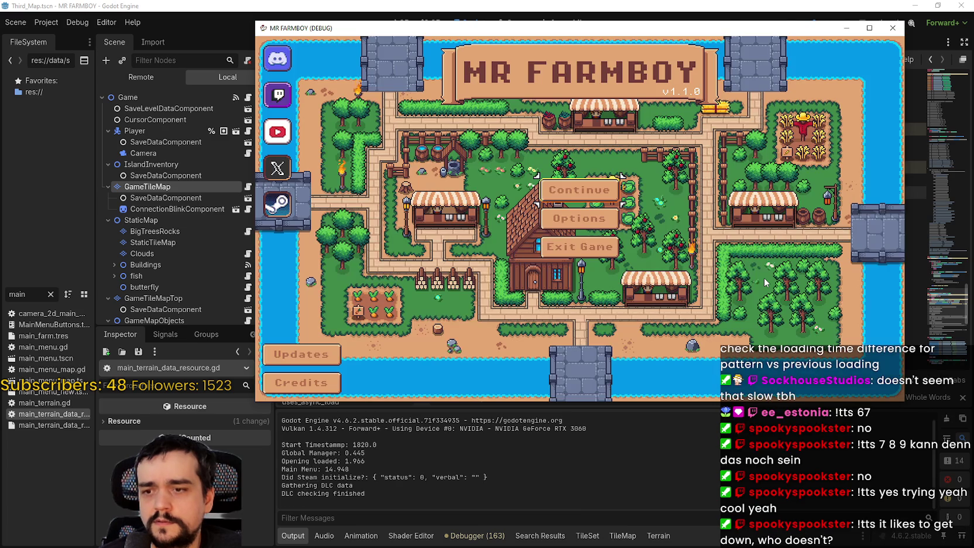
# - Load Save 8 from the game's save list
pyautogui.click(611, 268)
pyautogui.scroll(-6, 611, 267)
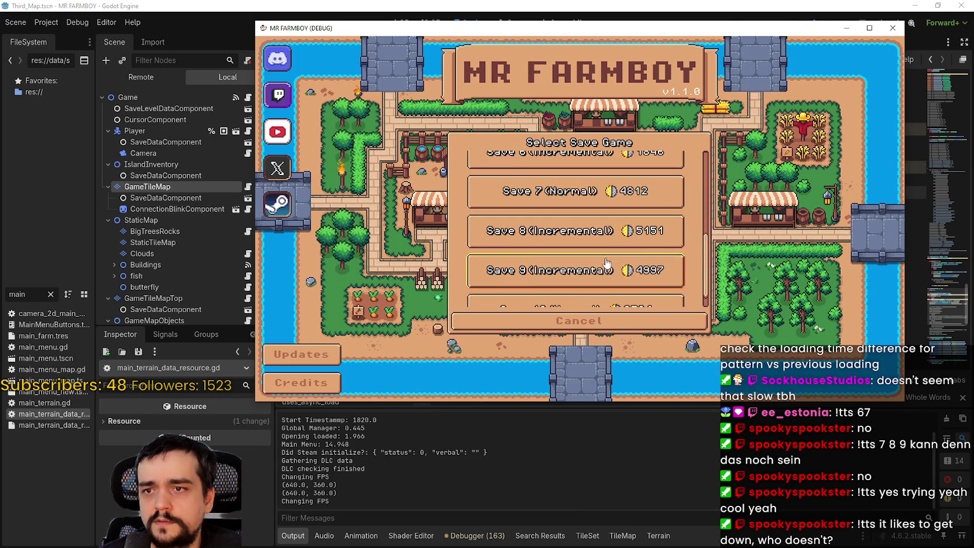
pyautogui.click(525, 218)
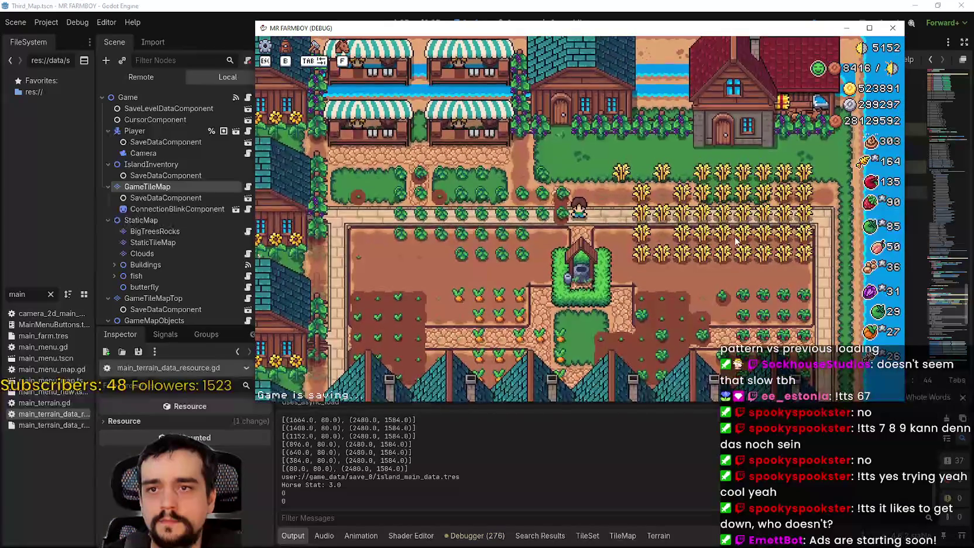
# - Zoom and pan down across the farm to check the (1, 1) offset, then return to the editor
pyautogui.scroll(-3, 737, 240)
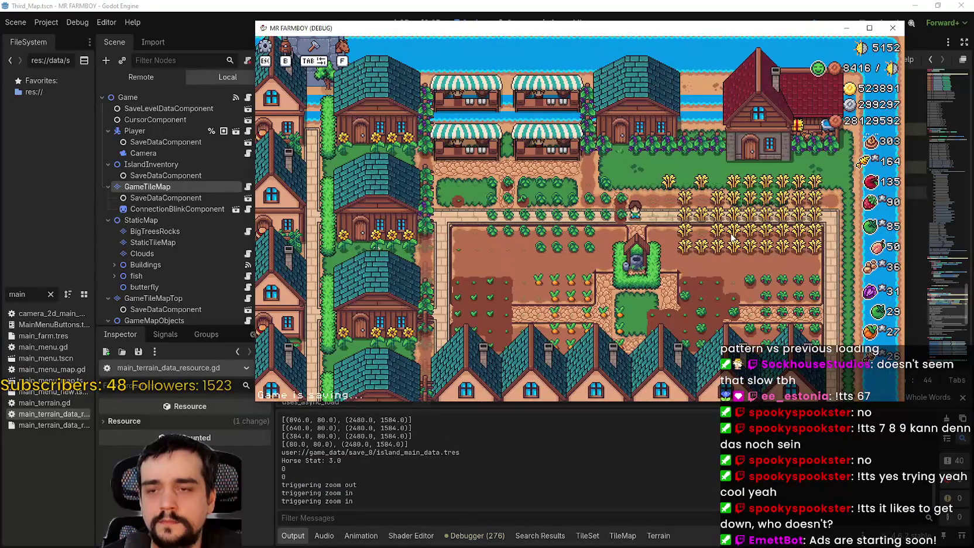
pyautogui.scroll(-1, 732, 237)
pyautogui.scroll(-3, 732, 237)
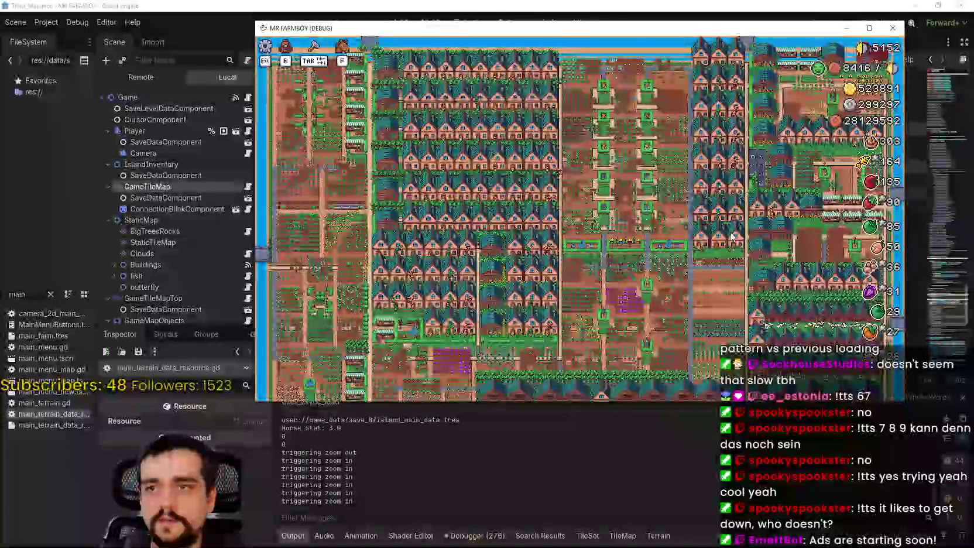
pyautogui.scroll(2, 732, 236)
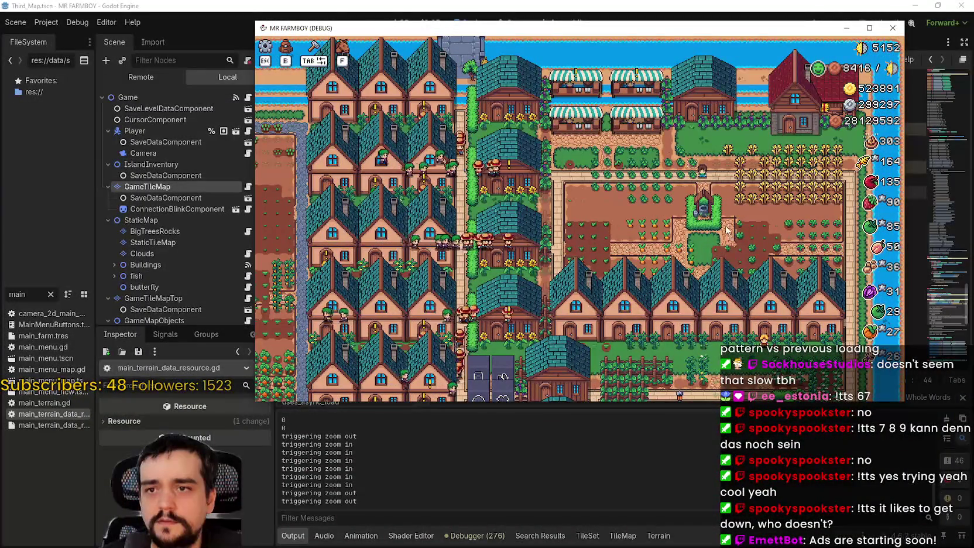
pyautogui.scroll(-4, 726, 230)
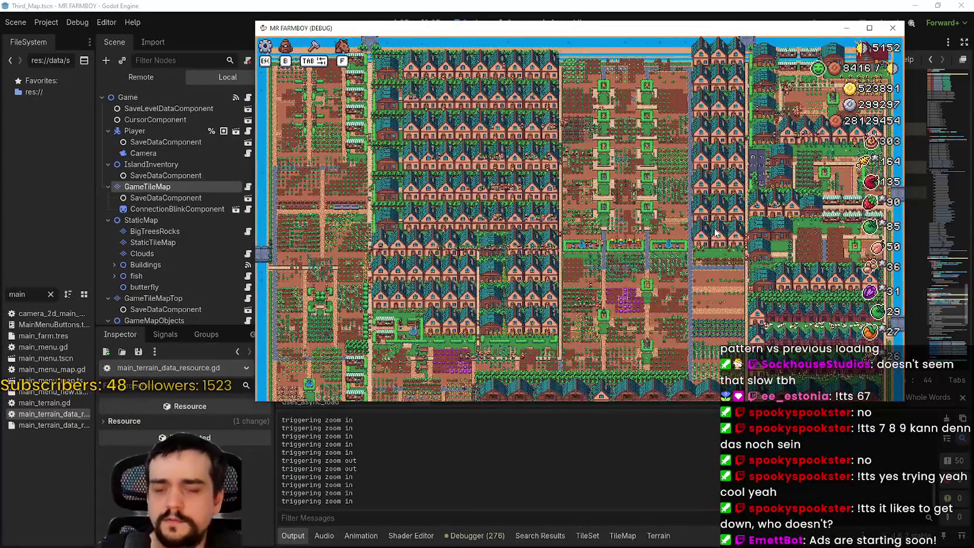
pyautogui.scroll(2, 715, 231)
pyautogui.press('s')
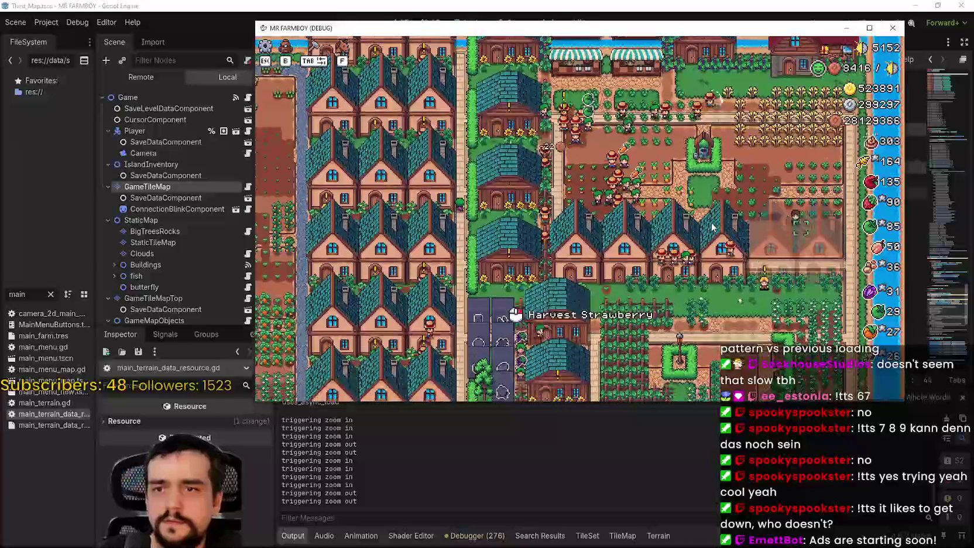
pyautogui.press('s')
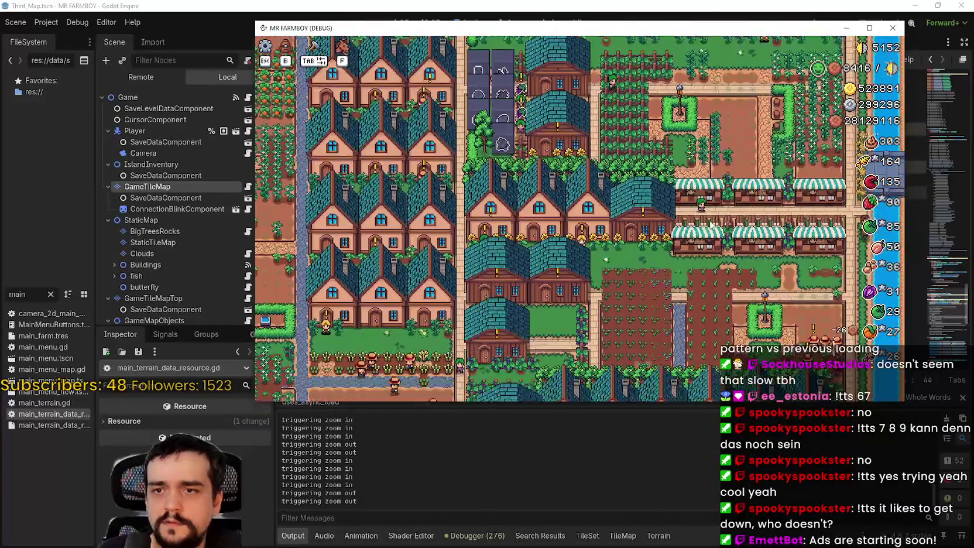
pyautogui.press('s')
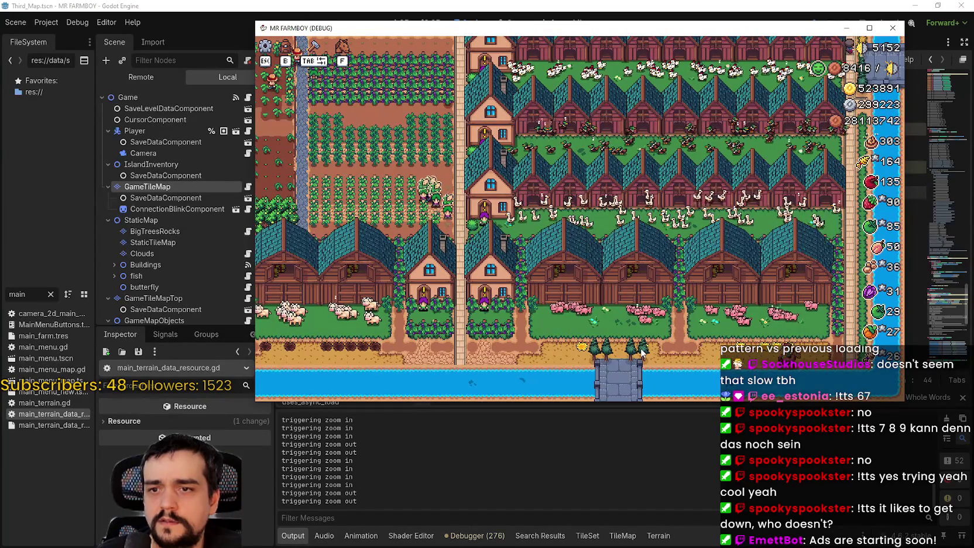
pyautogui.click(878, 21)
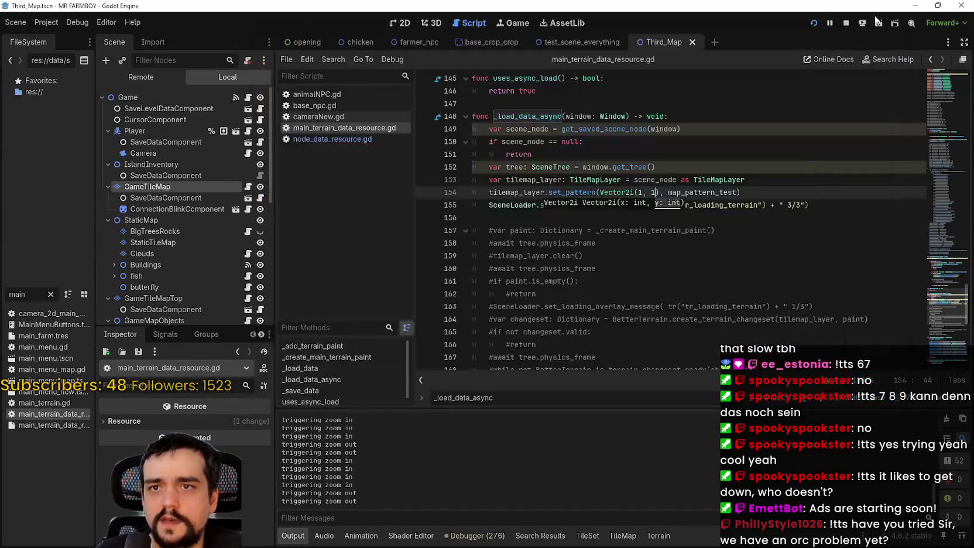
# - Stop the game, set line 154's offset to Vector2i(6, 6), and relaunch the project
pyautogui.click(846, 23)
pyautogui.click(639, 192)
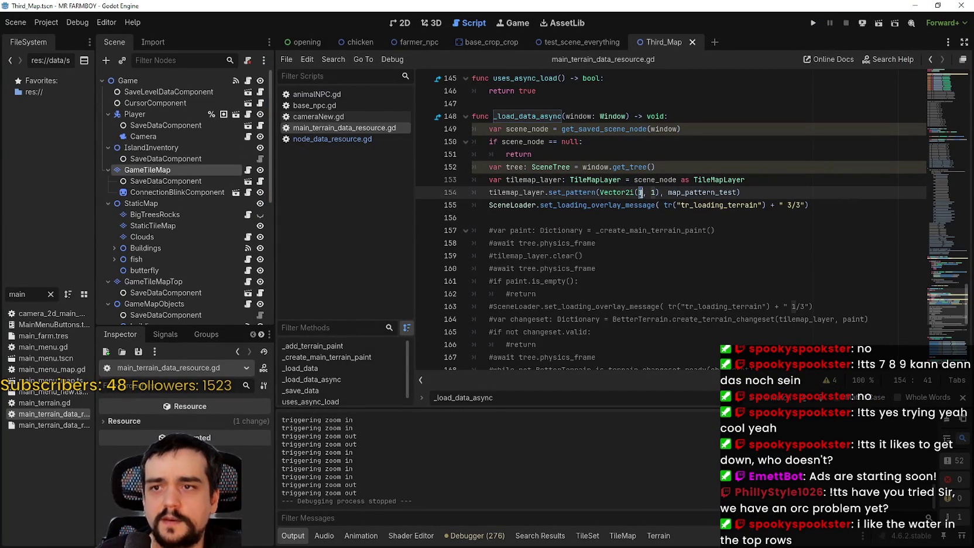
pyautogui.write('7')
pyautogui.click(655, 192)
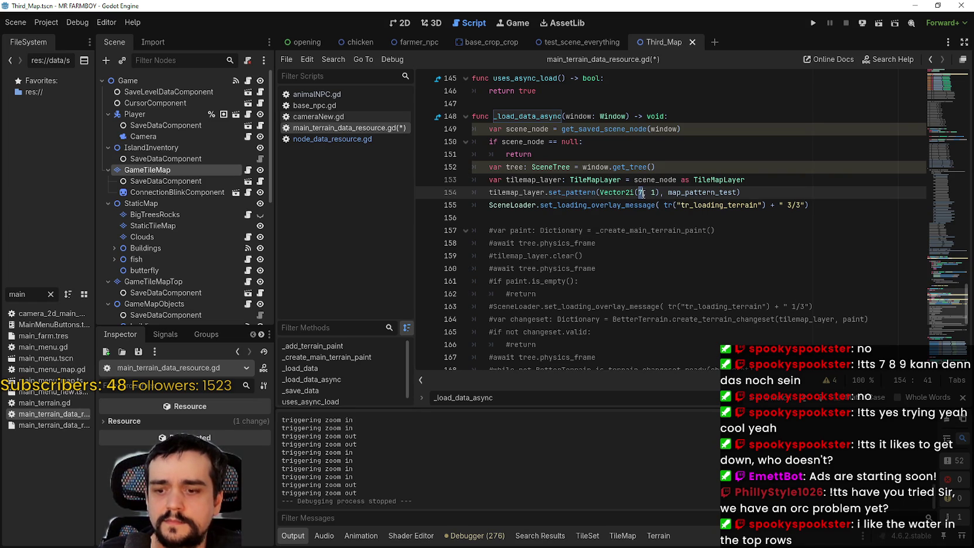
pyautogui.write('0')
pyautogui.click(654, 193)
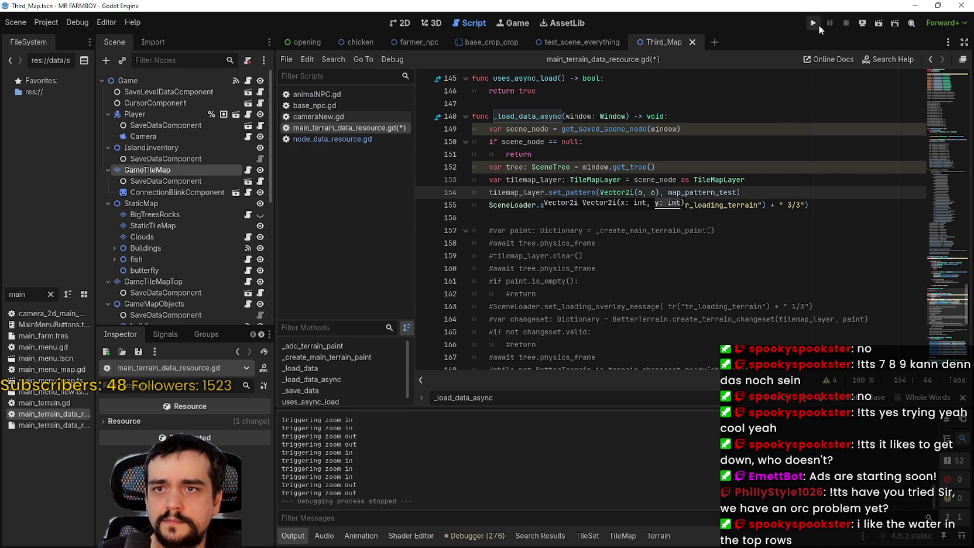
pyautogui.click(819, 26)
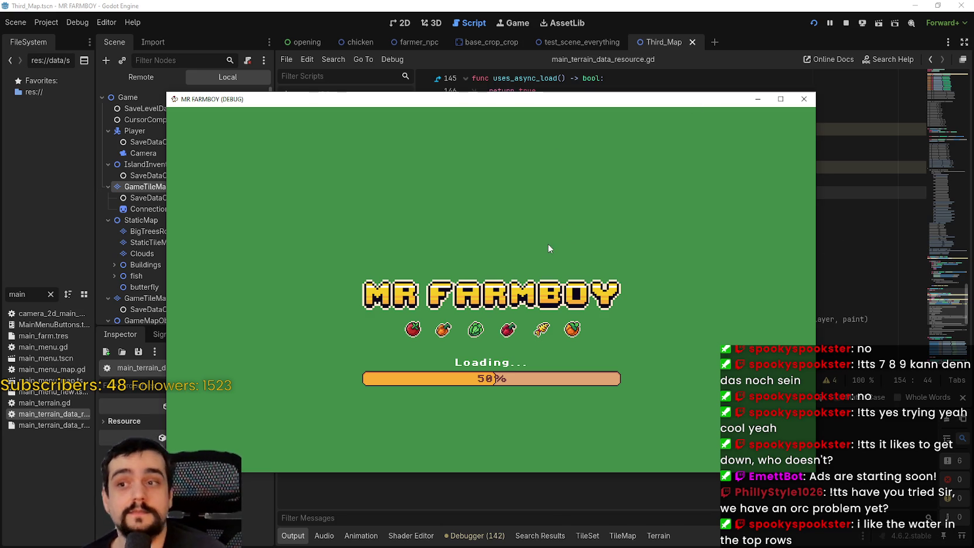
# - Move the game window up to reveal the output log and load Save 8
pyautogui.moveTo(578, 97); pyautogui.dragTo(644, 18)
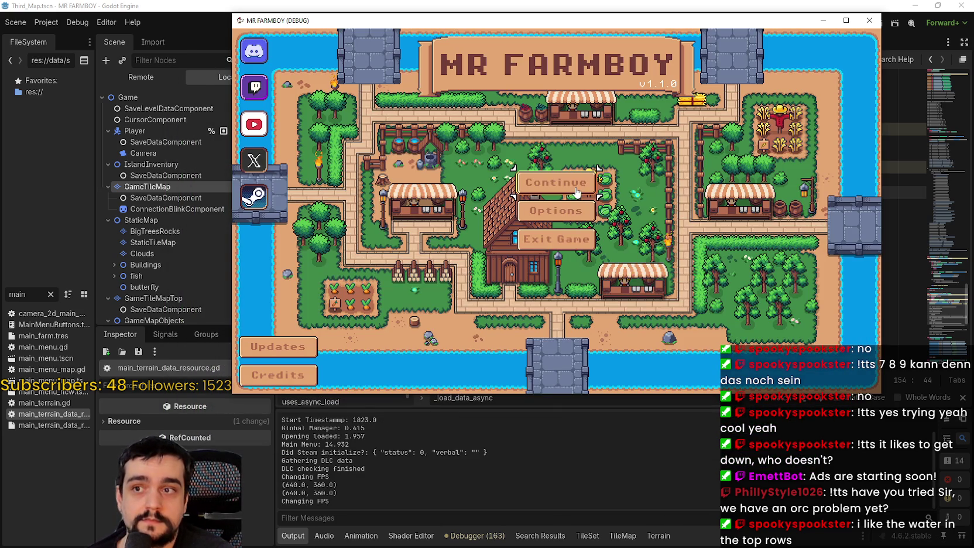
pyautogui.click(576, 193)
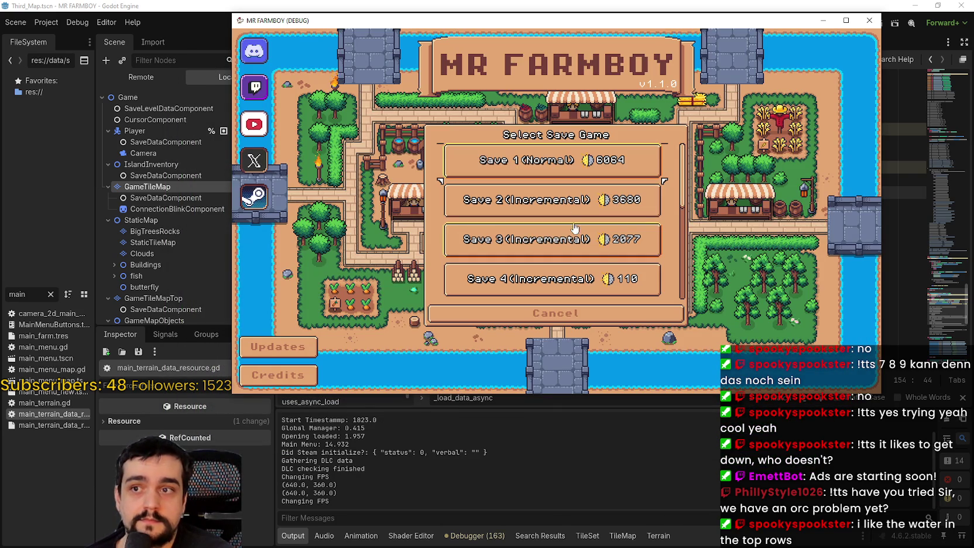
pyautogui.scroll(-5, 574, 233)
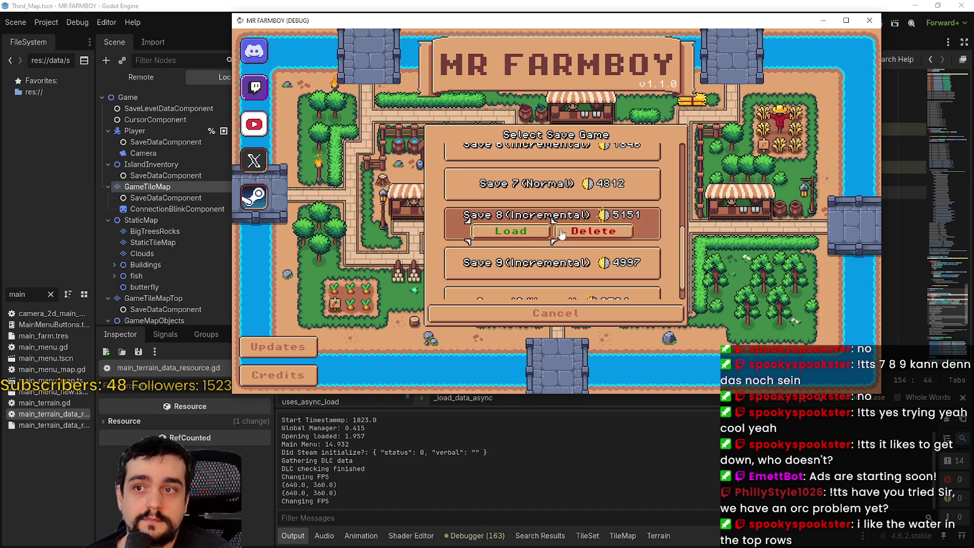
pyautogui.click(536, 232)
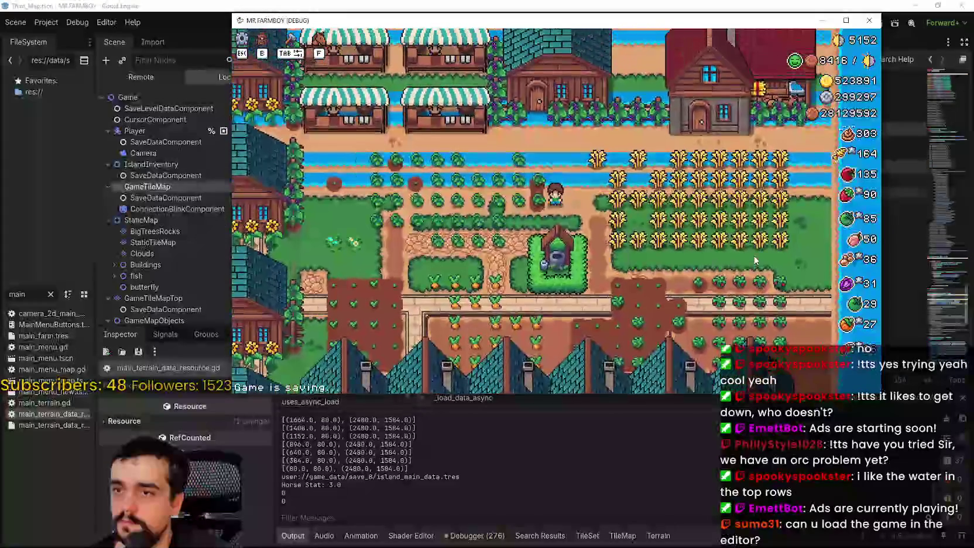
# - Zoom over the map to check the (6, 6) offset, then close the game
pyautogui.scroll(3, 754, 257)
pyautogui.scroll(-9, 754, 255)
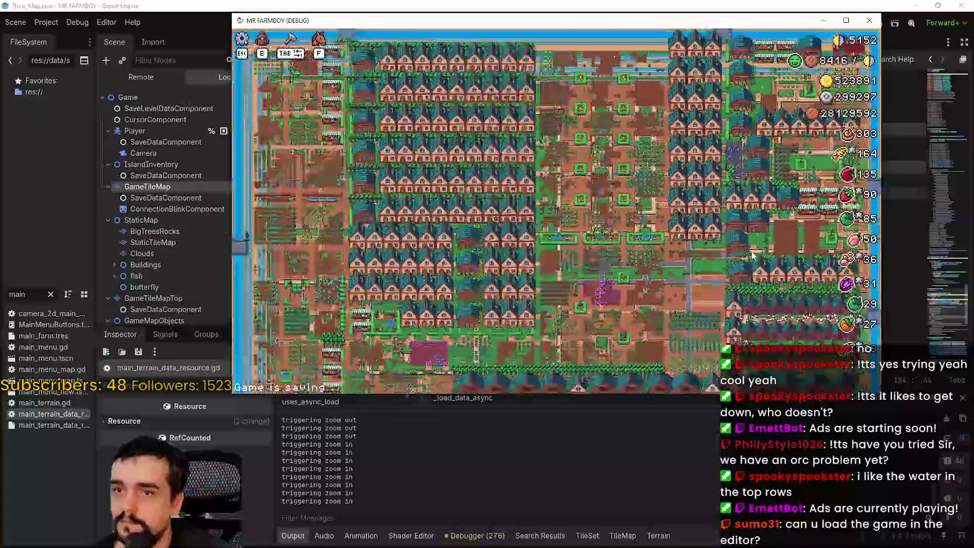
pyautogui.scroll(2, 753, 256)
pyautogui.scroll(-2, 754, 255)
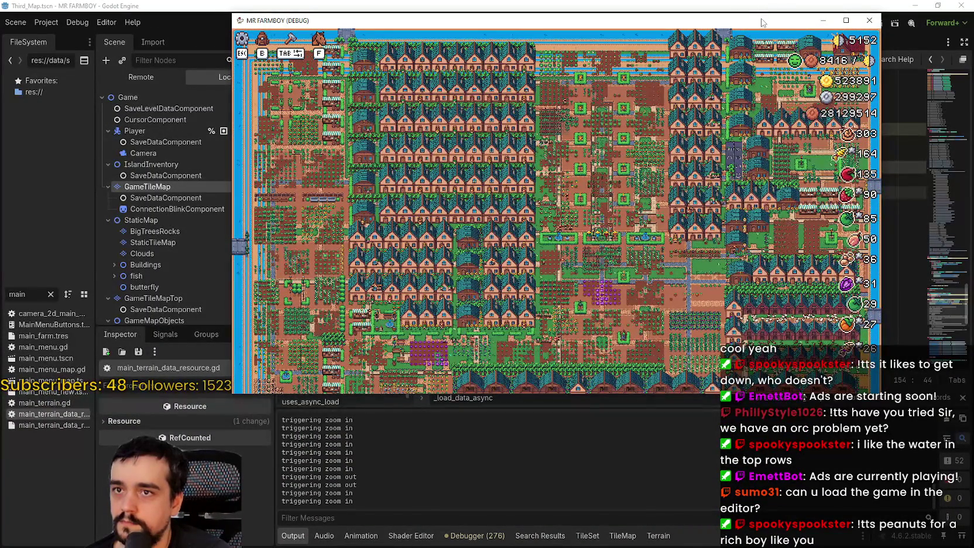
pyautogui.click(870, 20)
pyautogui.click(655, 192)
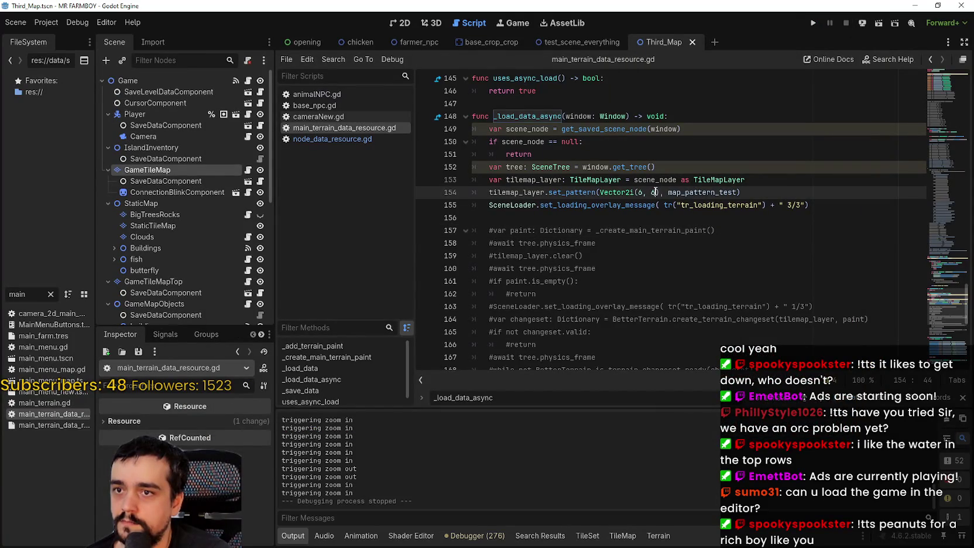
# - Select the MAIN TERRAIN DATA LOADED print statement and add a blank line after the loading message
pyautogui.click(626, 220)
pyautogui.scroll(-6, 673, 281)
pyautogui.moveTo(641, 230); pyautogui.dragTo(502, 228)
pyautogui.click(504, 231)
pyautogui.scroll(8, 663, 231)
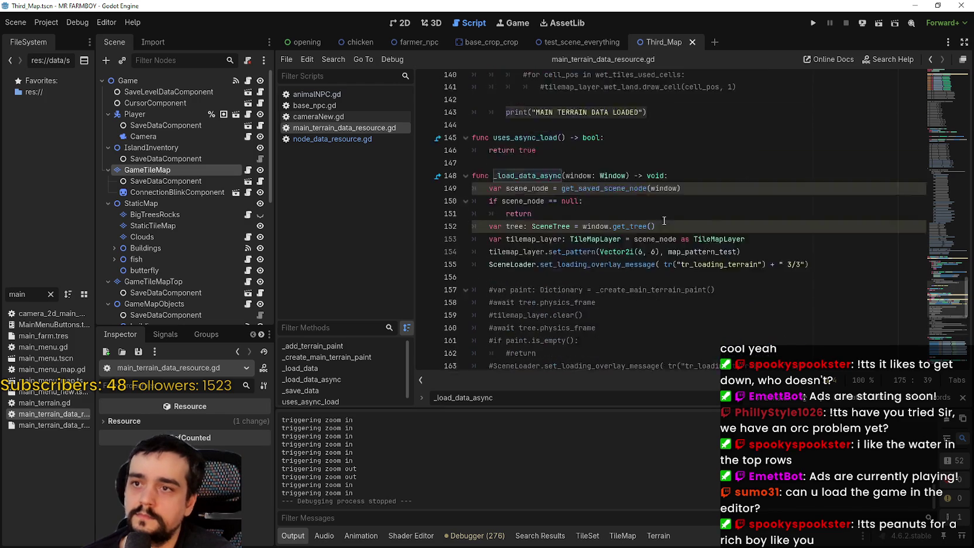
pyautogui.click(762, 246)
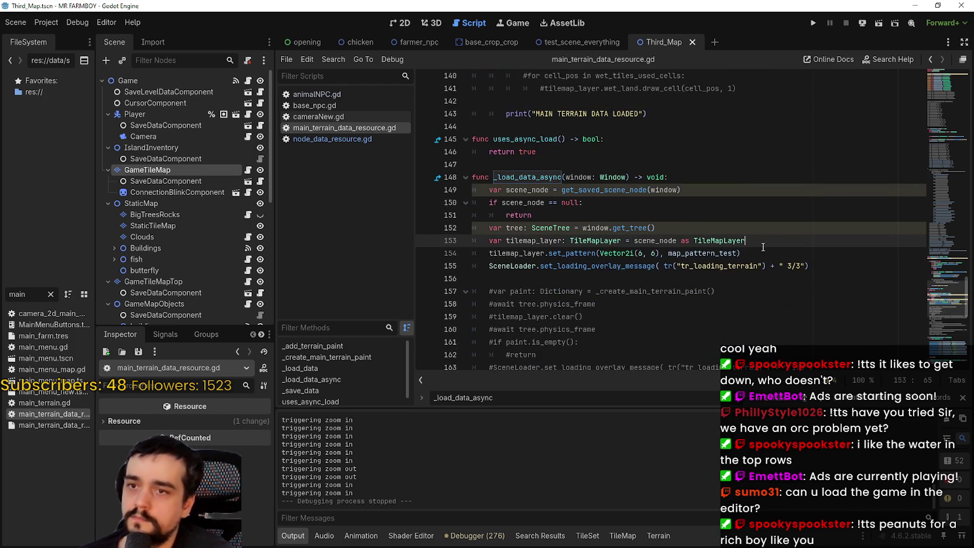
pyautogui.click(808, 267)
pyautogui.press('Return')
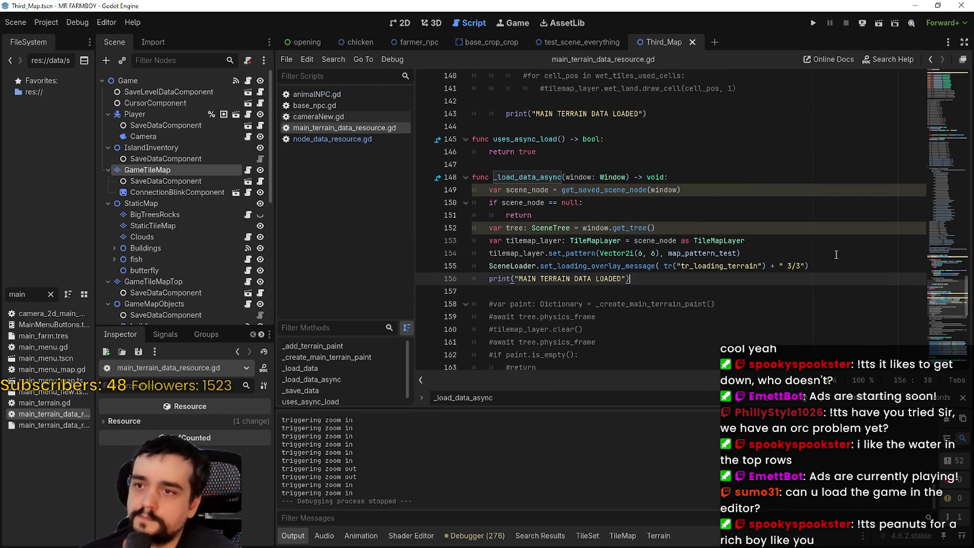
pyautogui.click(741, 253)
pyautogui.click(810, 238)
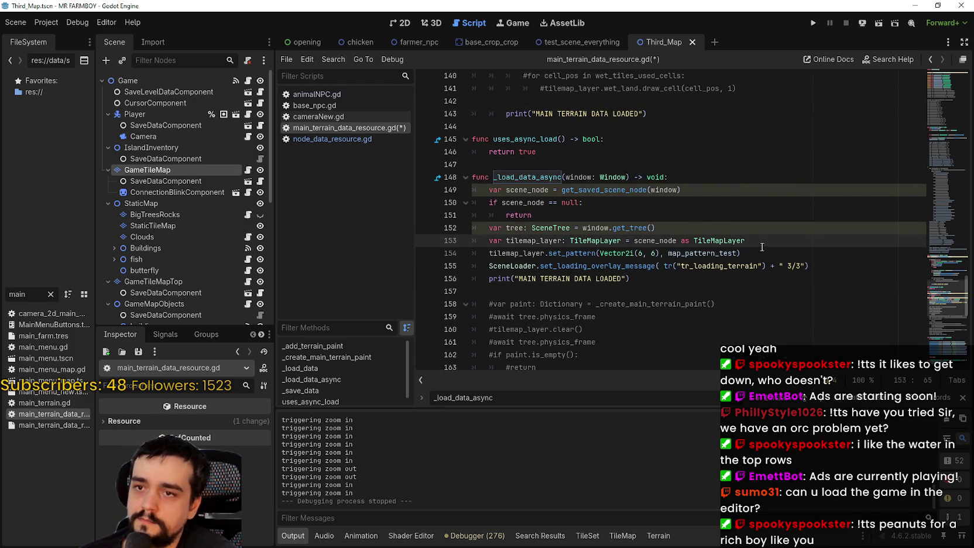
pyautogui.scroll(-1, 758, 249)
# - Paste the commented await physics_frame and tilemap_layer.clear() lines after line 153 and uncomment them
pyautogui.moveTo(527, 285); pyautogui.dragTo(492, 280)
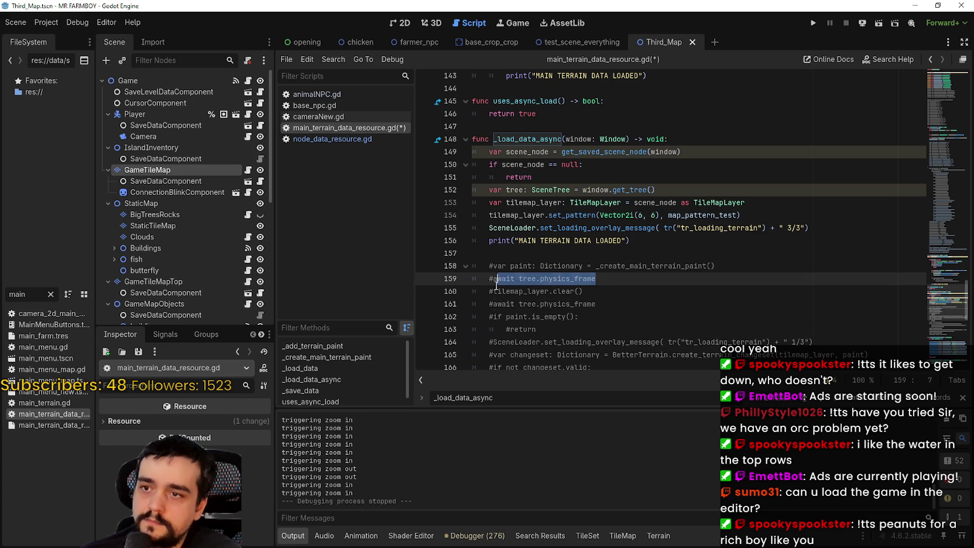
pyautogui.click(606, 290)
pyautogui.moveTo(599, 288); pyautogui.dragTo(454, 281)
pyautogui.hotkey('ctrl', 'c')
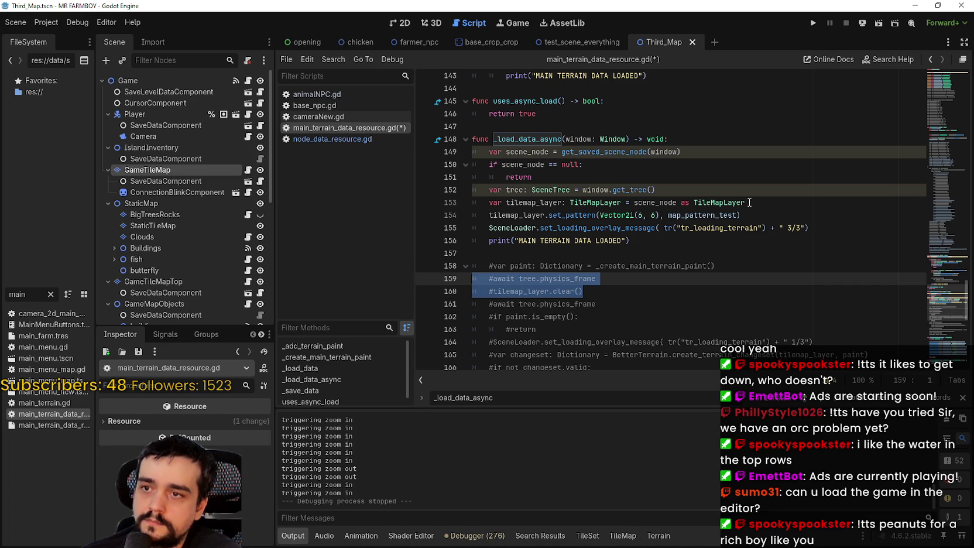
pyautogui.click(750, 202)
pyautogui.press('Return')
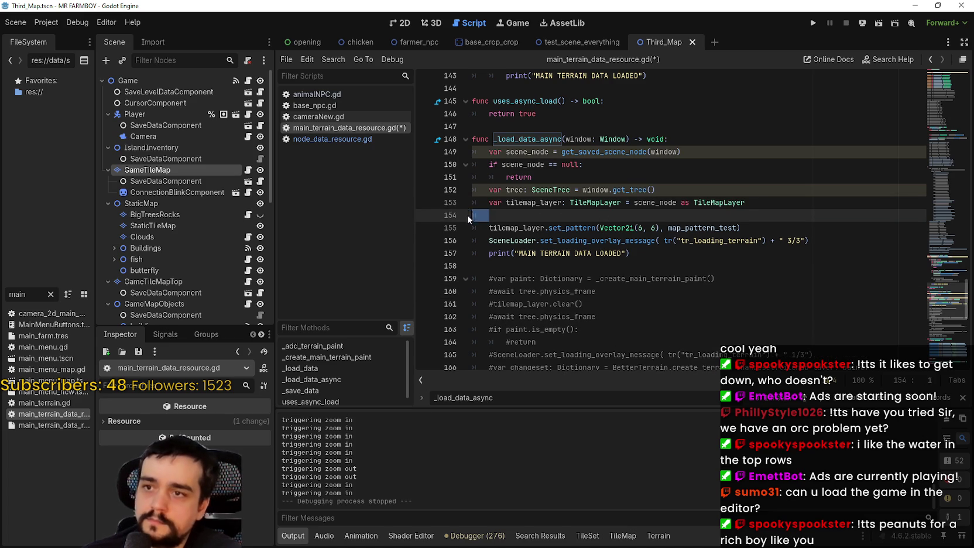
pyautogui.hotkey('ctrl', 'v')
pyautogui.click(493, 215)
pyautogui.press('BackSpace')
pyautogui.click(493, 227)
pyautogui.press('BackSpace')
# - Add await tree.physics_frame lines after clear(), set_pattern and the loading message, then run the project
pyautogui.click(594, 214)
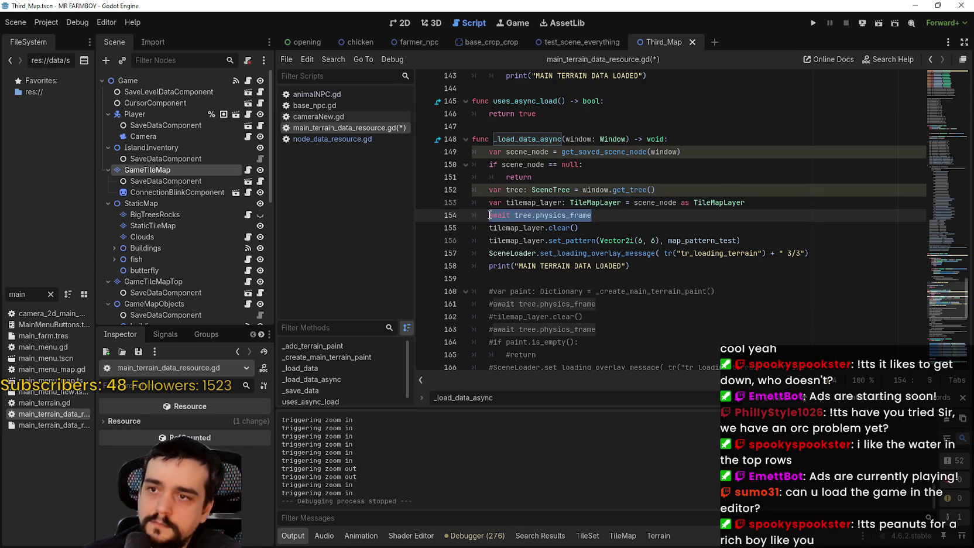
pyautogui.click(634, 229)
pyautogui.press('Return')
pyautogui.write('await tree.physics_frame')
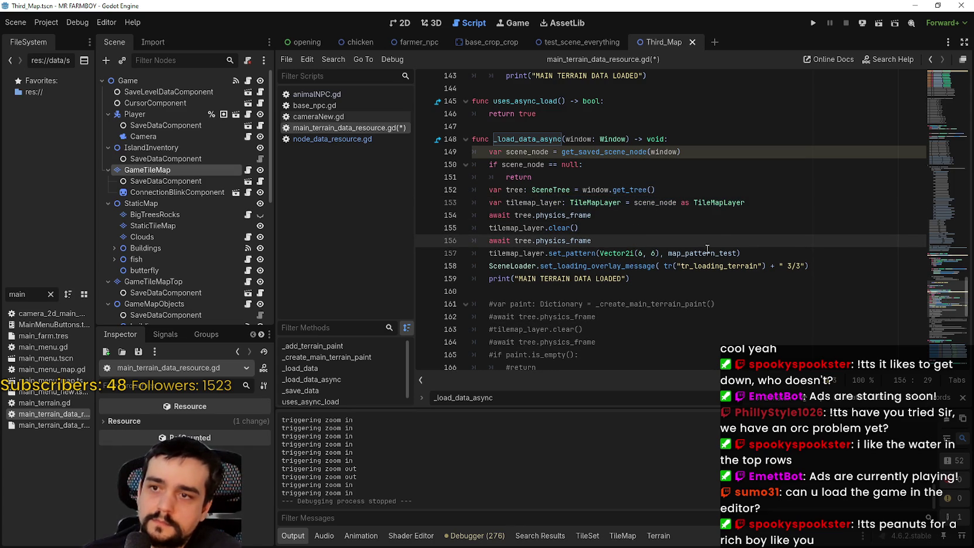
pyautogui.click(765, 253)
pyautogui.press('Return')
pyautogui.write('await tree.physics_frame')
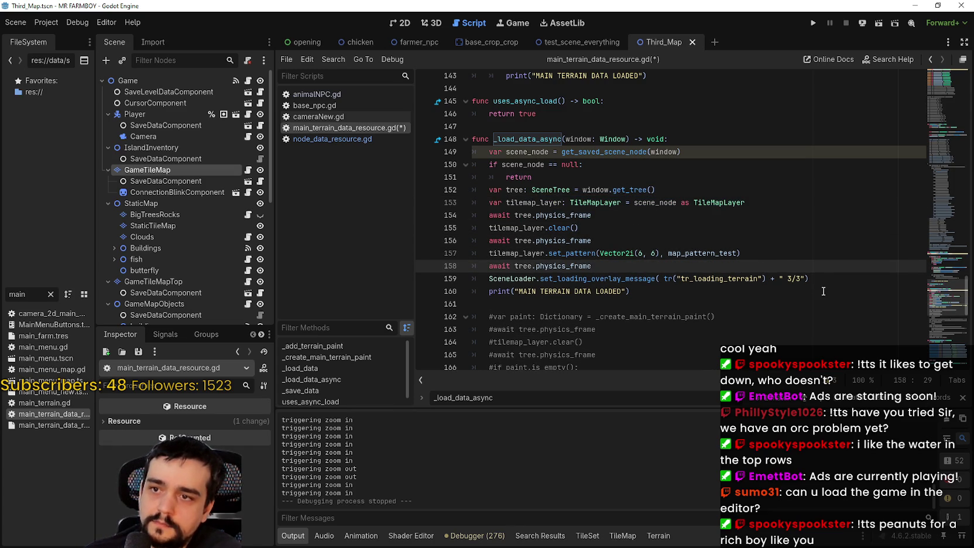
pyautogui.click(814, 279)
pyautogui.press('Return')
pyautogui.write('await tree.physics_frame')
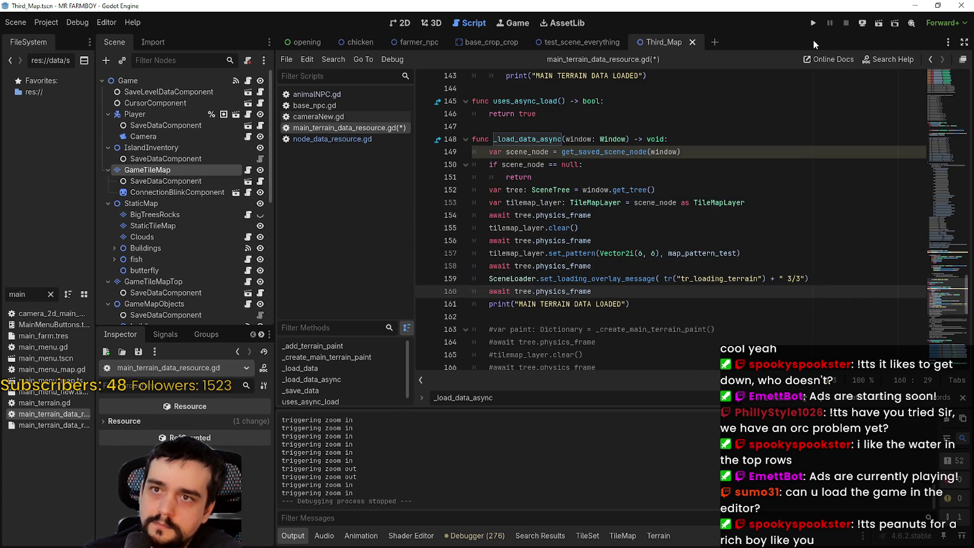
pyautogui.press('F5')
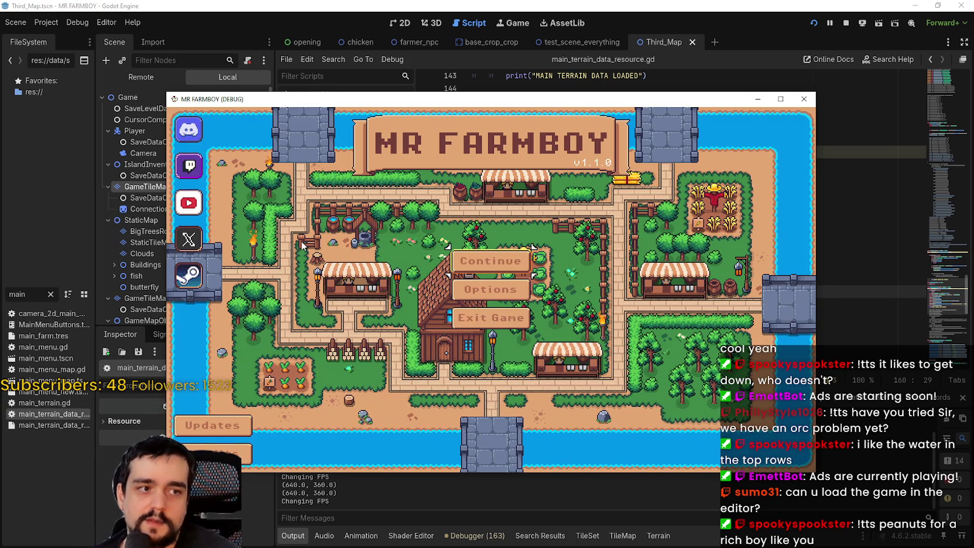
# - Load Save 8 in the game, zoom over the farm, then bring the script editor forward
pyautogui.click(491, 262)
pyautogui.scroll(-3, 431, 314)
pyautogui.click(431, 314)
pyautogui.scroll(-3, 431, 314)
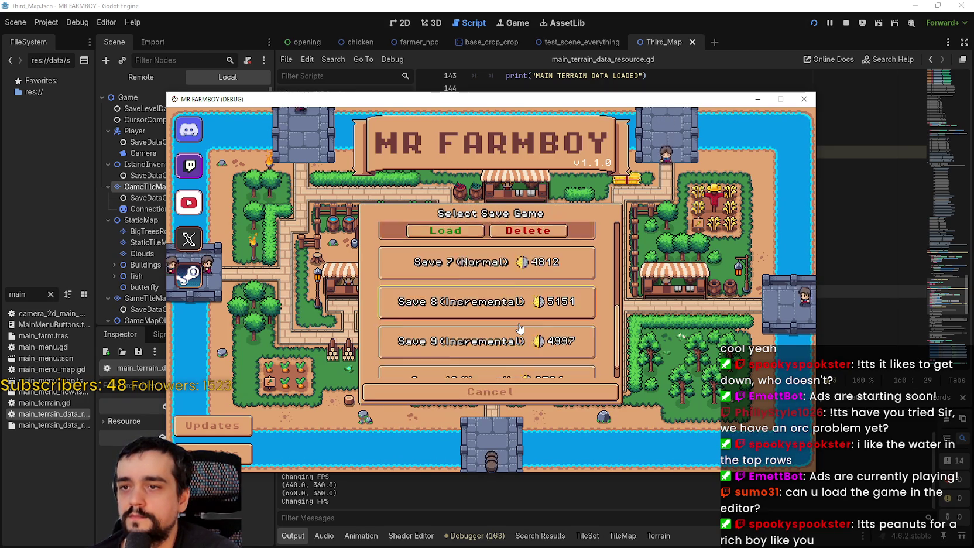
pyautogui.click(436, 306)
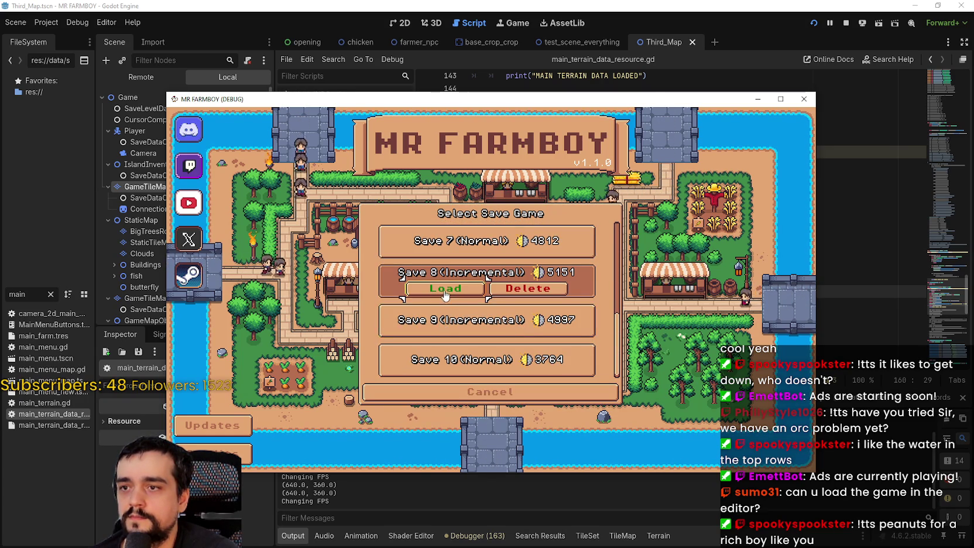
pyautogui.click(442, 289)
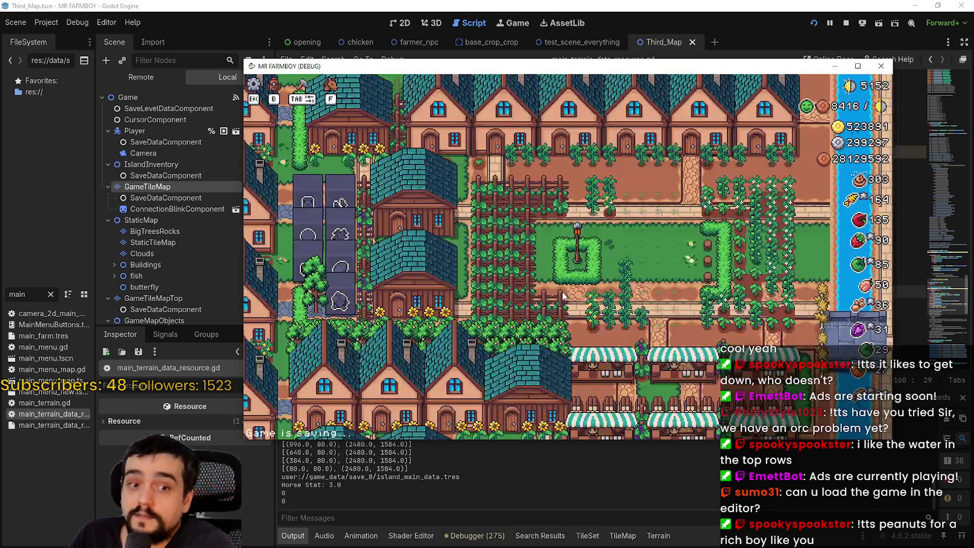
pyautogui.scroll(3, 585, 287)
pyautogui.scroll(-5, 664, 283)
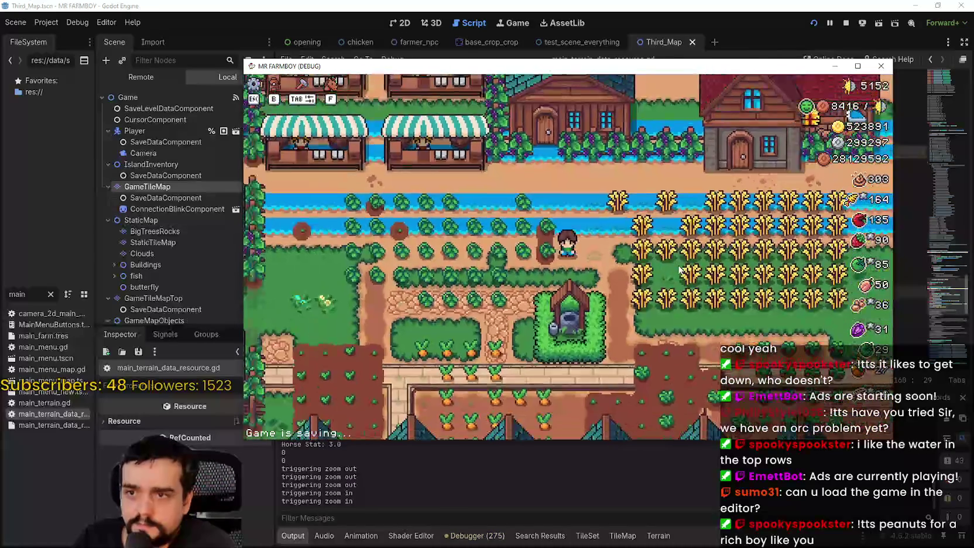
pyautogui.click(564, 503)
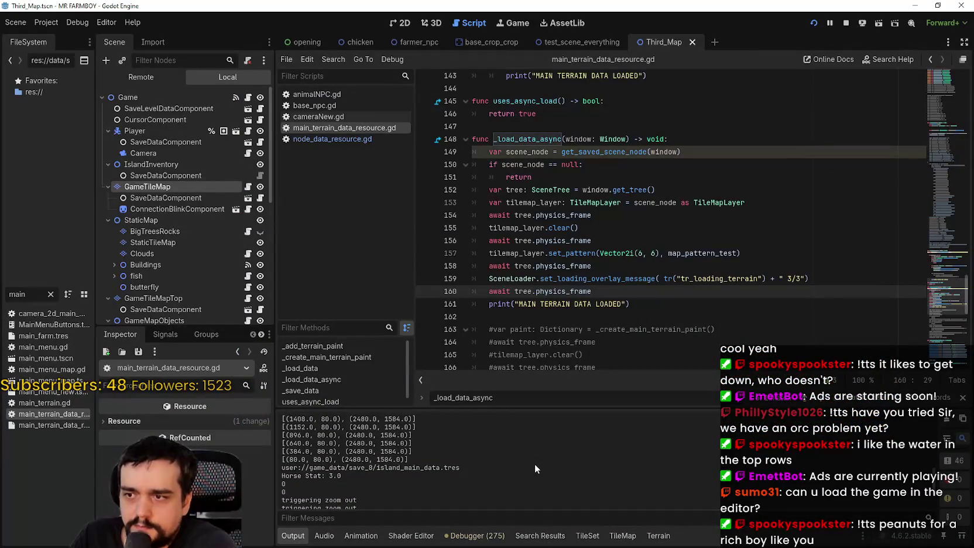
# - Scroll through the Output log, then switch to the game and zoom over the loaded farm
pyautogui.scroll(1, 537, 461)
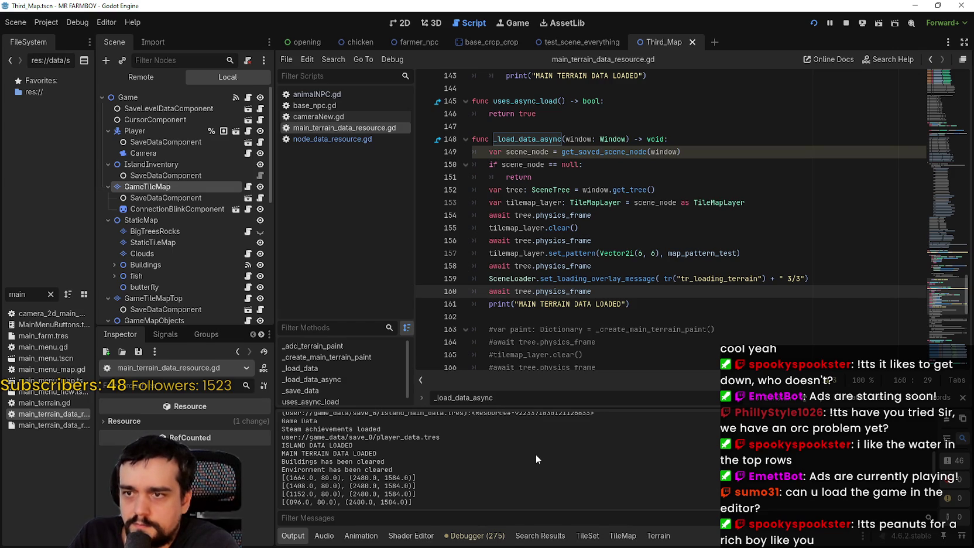
pyautogui.scroll(1, 535, 454)
pyautogui.scroll(-5, 530, 454)
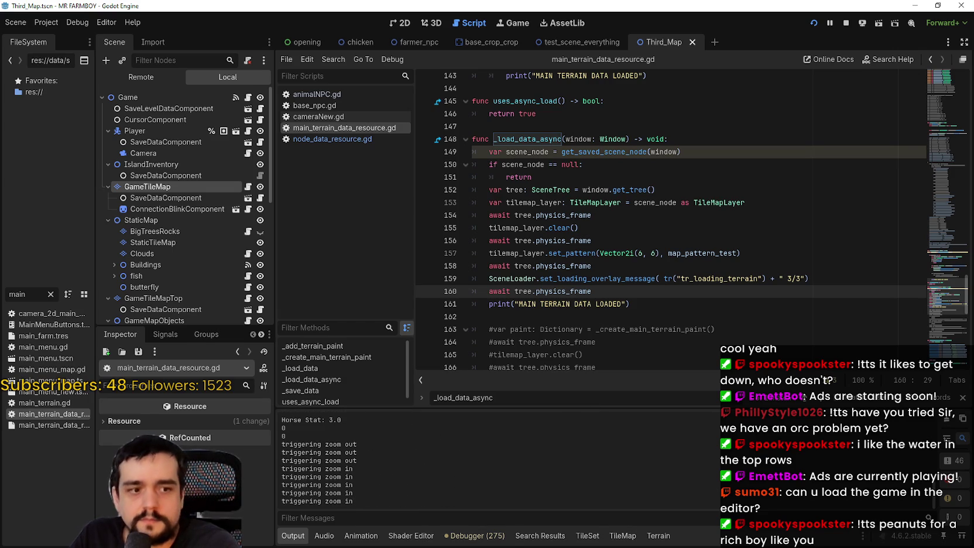
pyautogui.hotkey('alt', 'Tab')
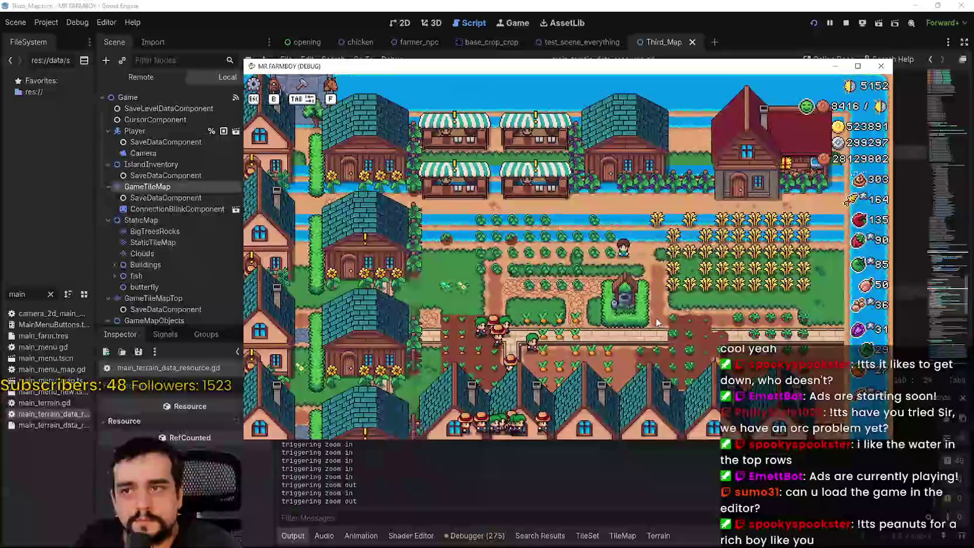
pyautogui.scroll(-6, 657, 322)
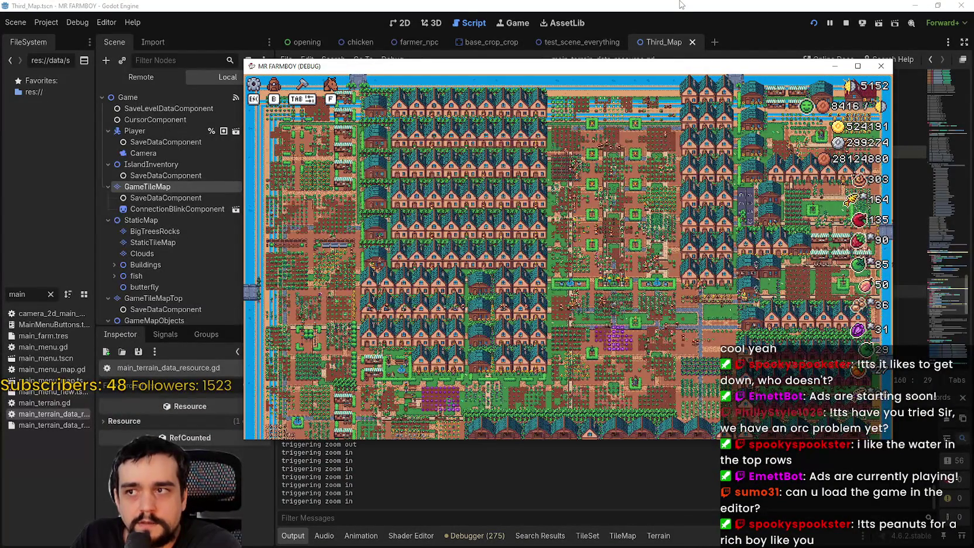
pyautogui.scroll(5, 813, 342)
pyautogui.scroll(-4, 814, 342)
pyautogui.scroll(1, 814, 341)
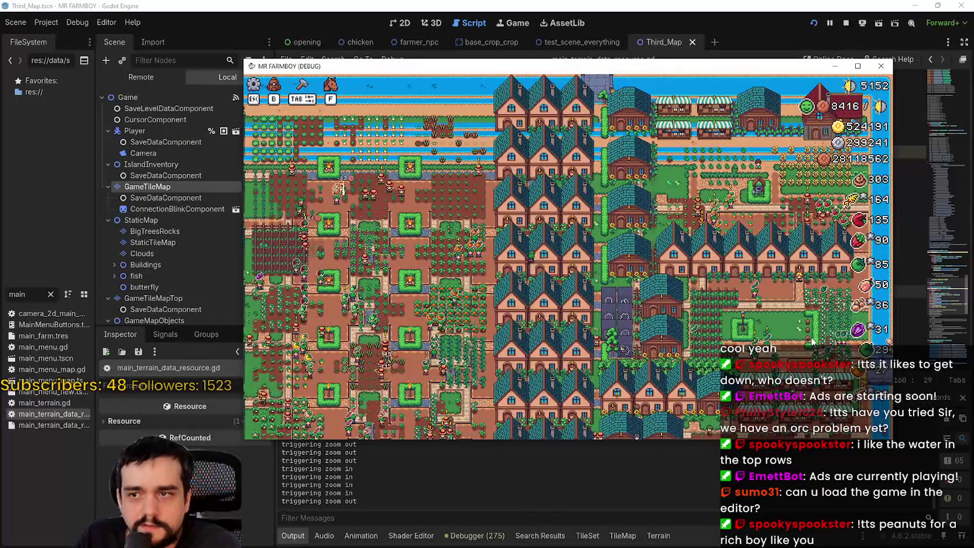